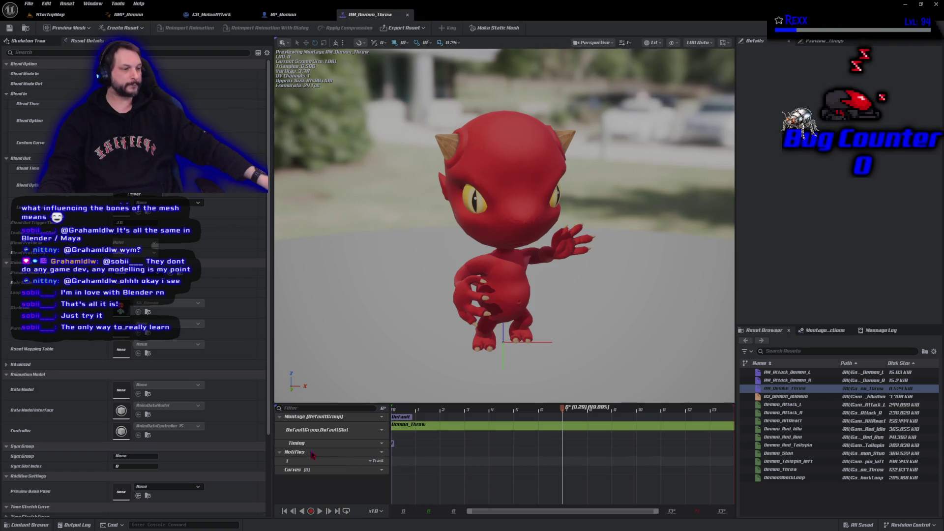
# Rename the montage's first notify track to Motion Warping, correcting the initial typo
pyautogui.doubleClick(288, 461)
pyautogui.write('MDN')
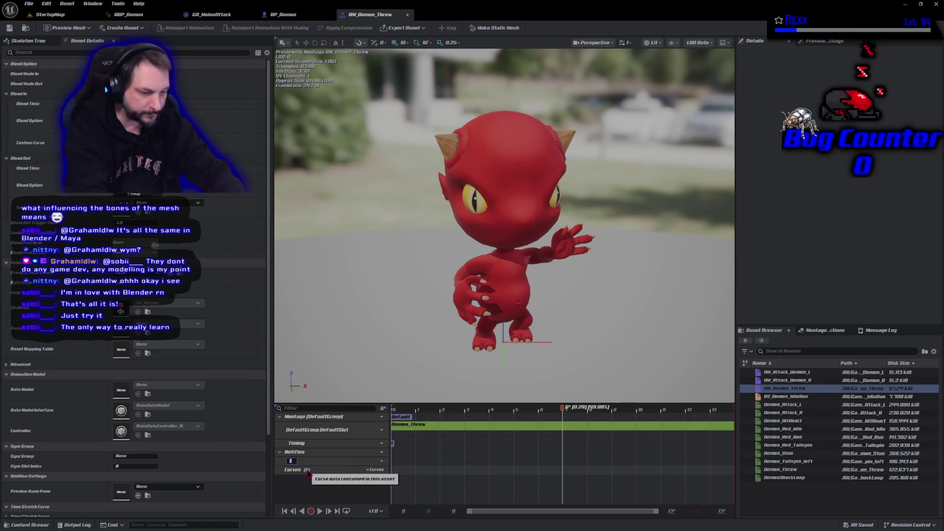
pyautogui.write('ion War')
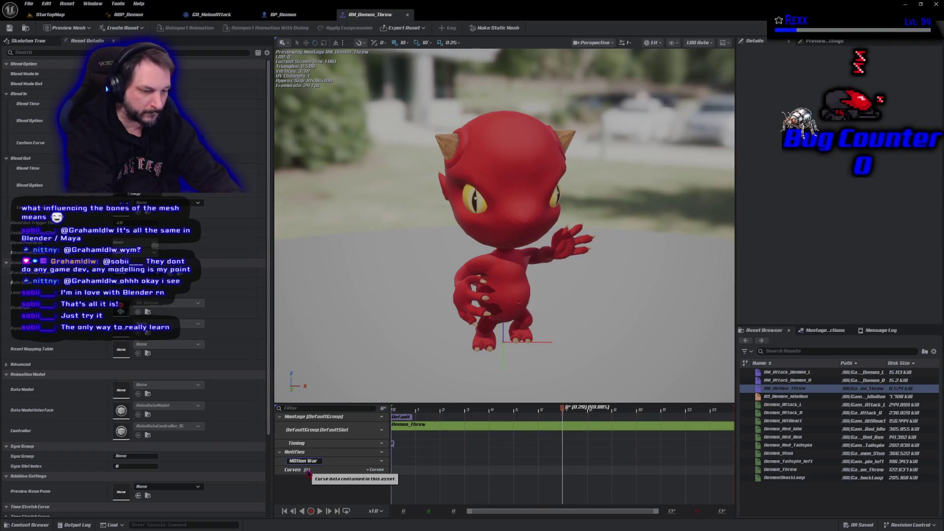
pyautogui.write('ping')
pyautogui.press('Return')
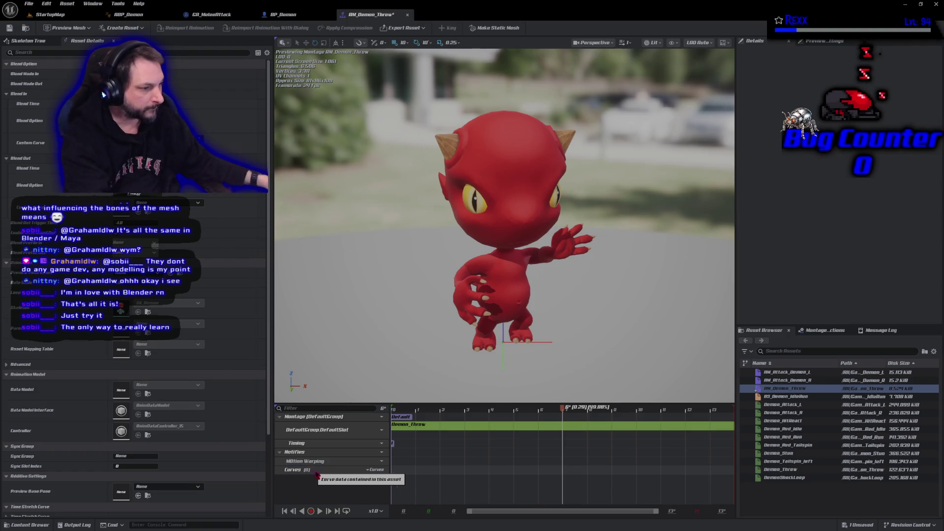
pyautogui.doubleClick(320, 462)
pyautogui.press('Home')
pyautogui.press('Delete')
pyautogui.press('Delete')
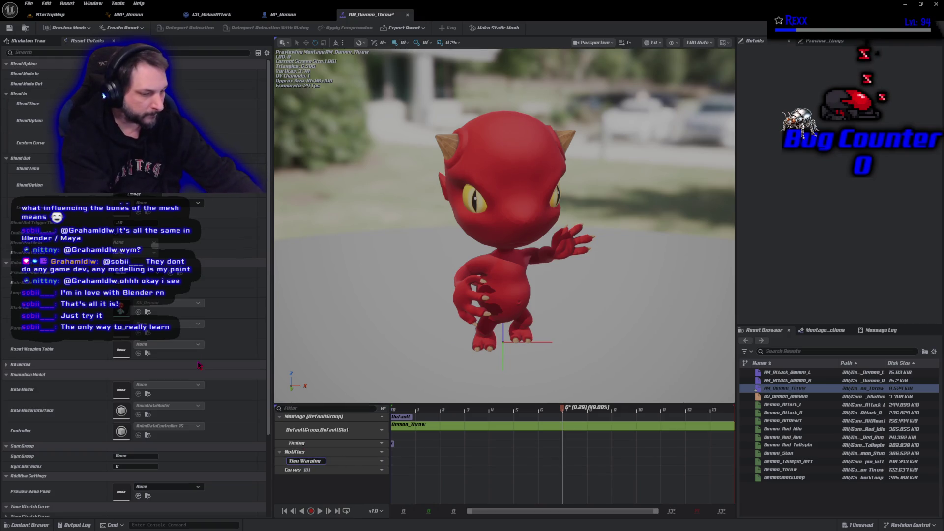
pyautogui.press('Return')
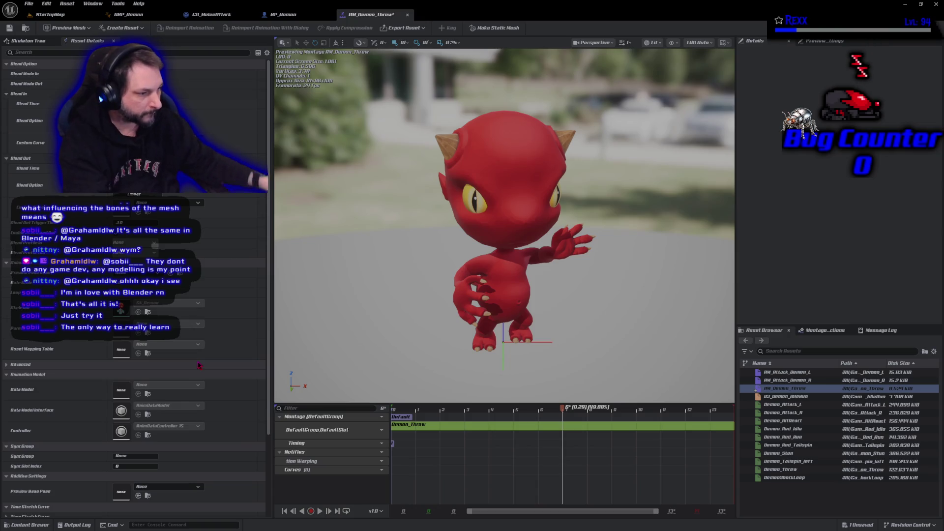
pyautogui.doubleClick(292, 461)
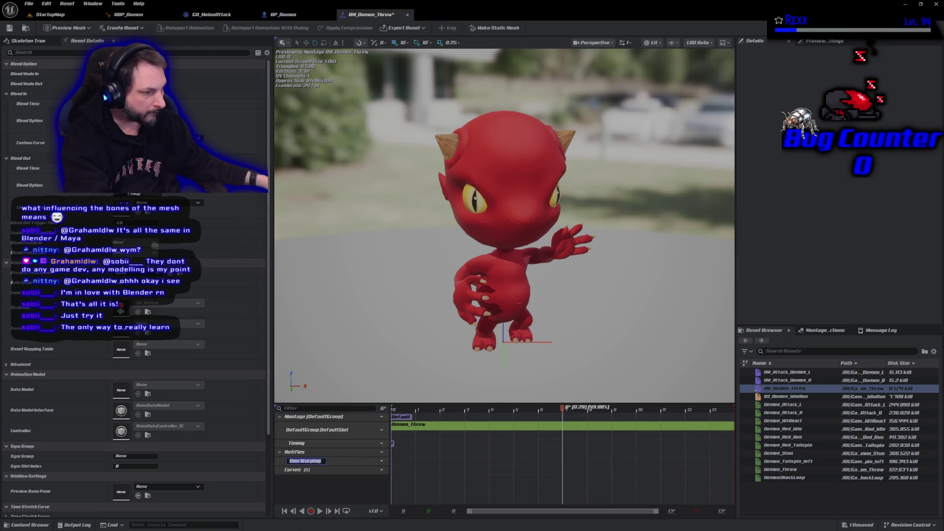
pyautogui.write('Motion Warping')
pyautogui.press('Return')
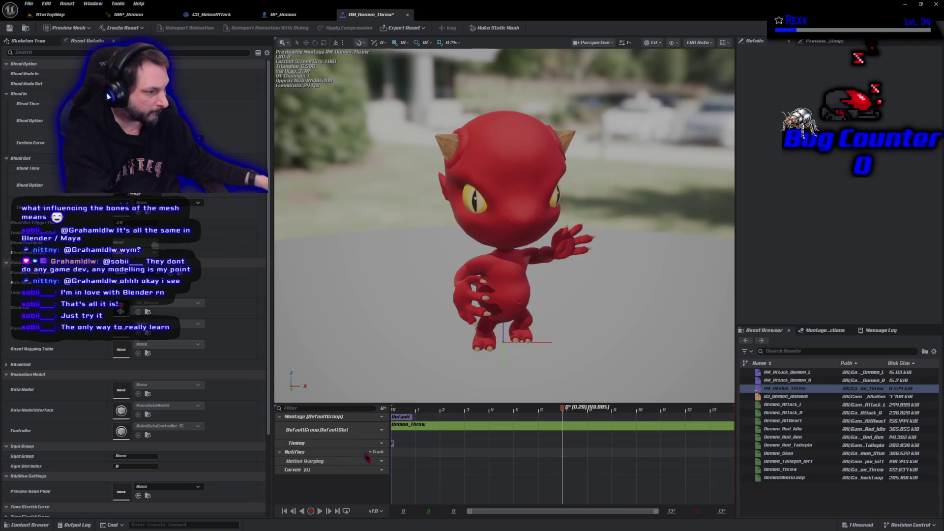
# Add a second notify track named Sounds below Motion Warping
pyautogui.click(380, 456)
pyautogui.click(401, 468)
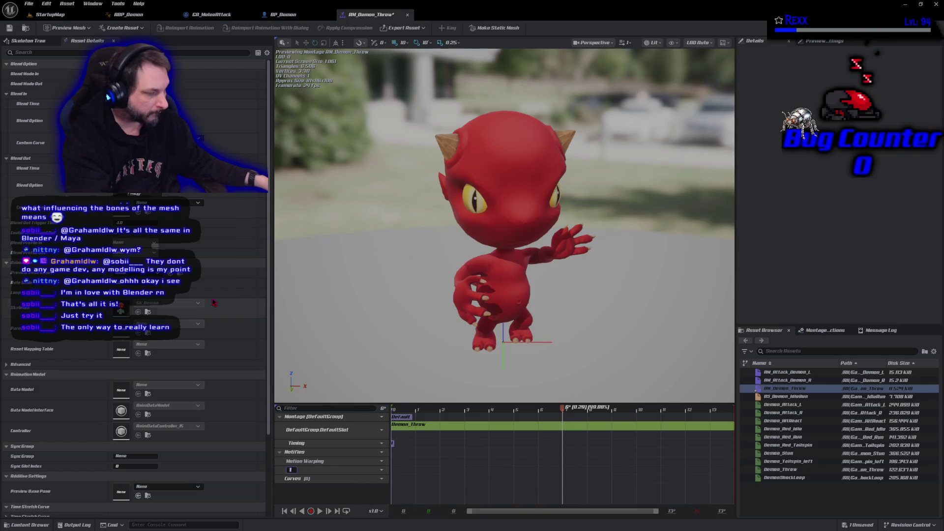
pyautogui.write('Sounds')
pyautogui.press('Return')
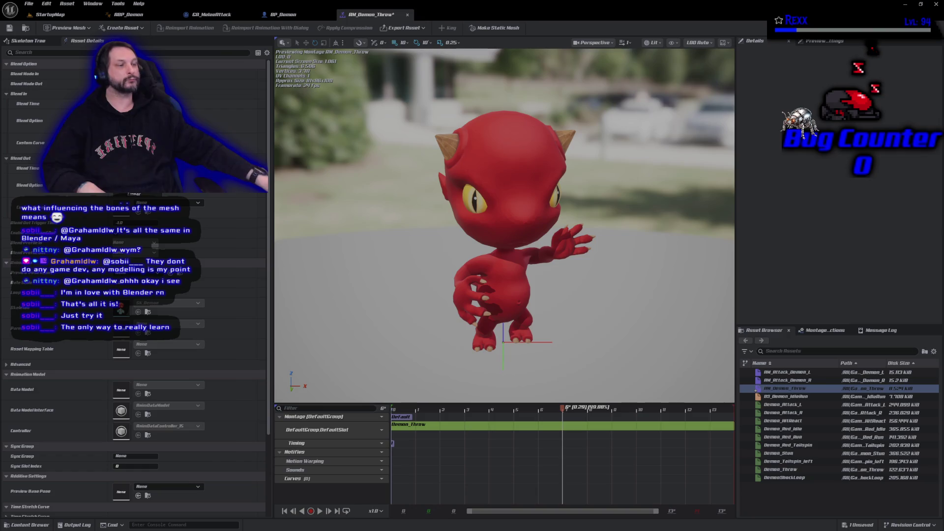
# Add a Motion Warping notify state to the Motion Warping track, shift it later and stretch it longer
pyautogui.rightClick(408, 466)
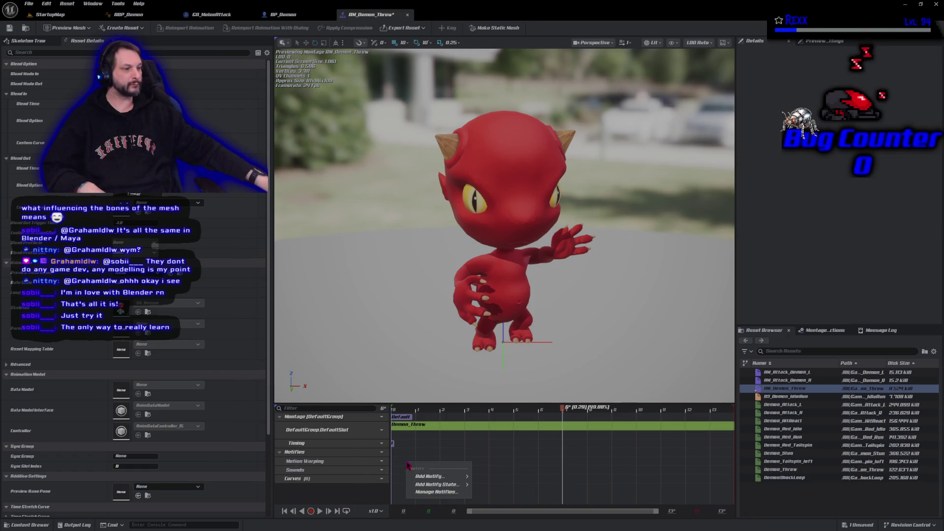
pyautogui.moveTo(432, 477)
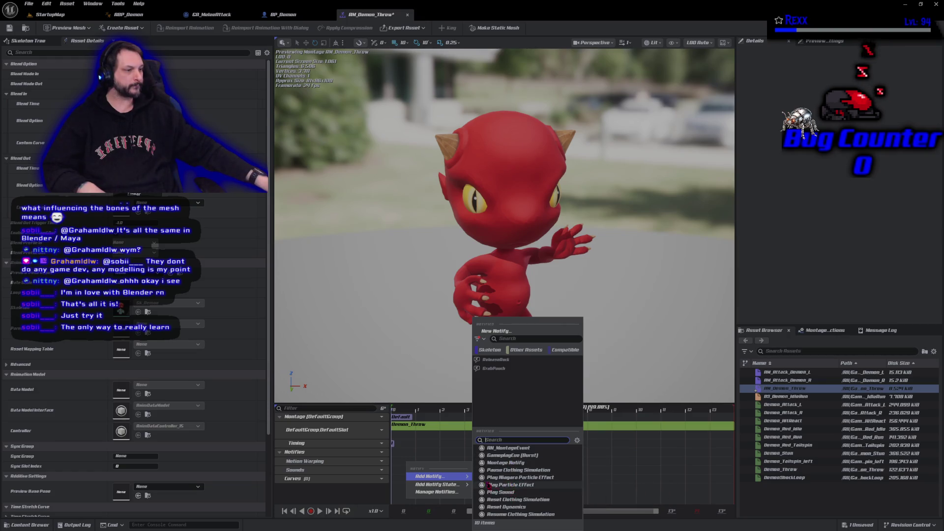
pyautogui.click(507, 458)
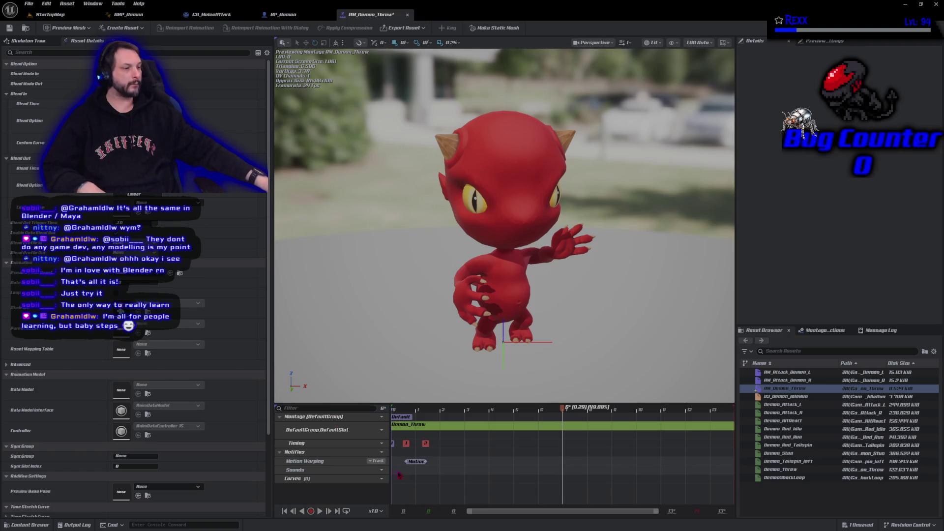
pyautogui.moveTo(422, 466); pyautogui.dragTo(437, 467)
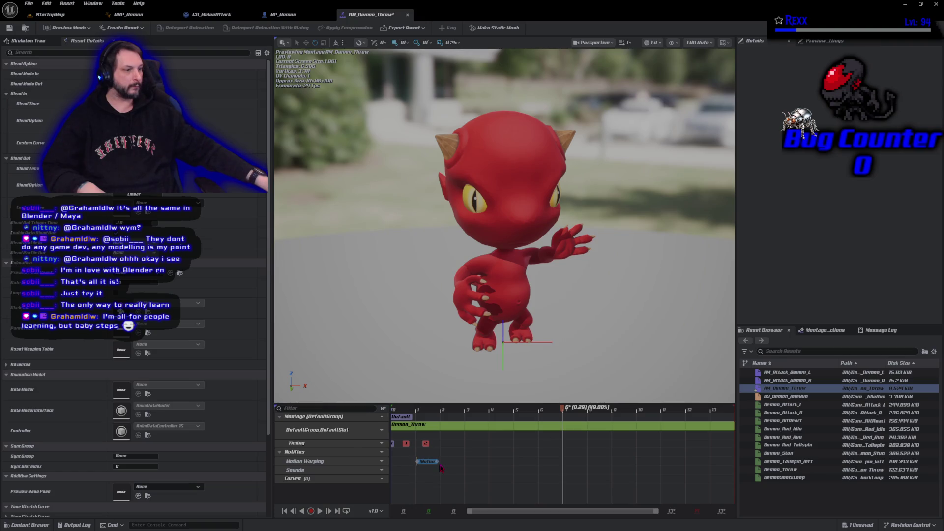
pyautogui.click(436, 463)
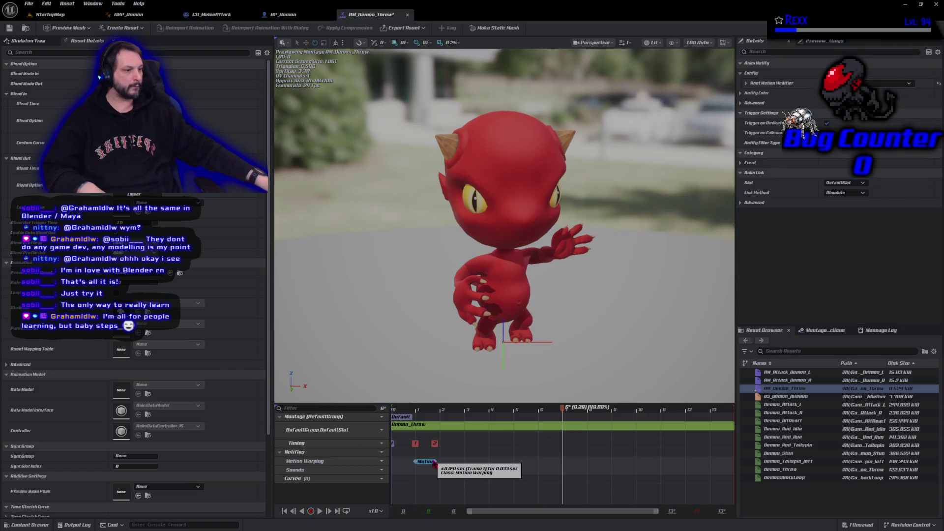
pyautogui.moveTo(436, 462); pyautogui.dragTo(514, 461)
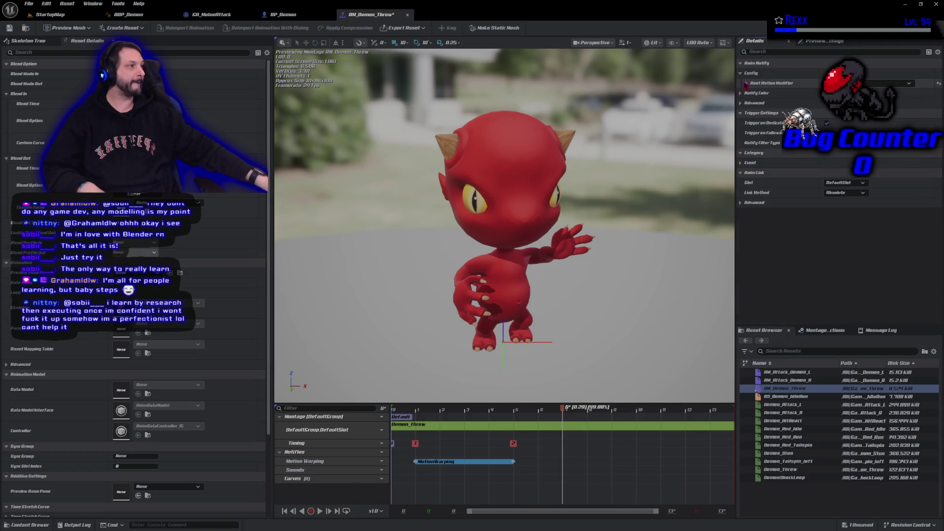
# Expand the Motion Warping notify's Root Motion Modifier settings in the Details panel
pyautogui.click(746, 85)
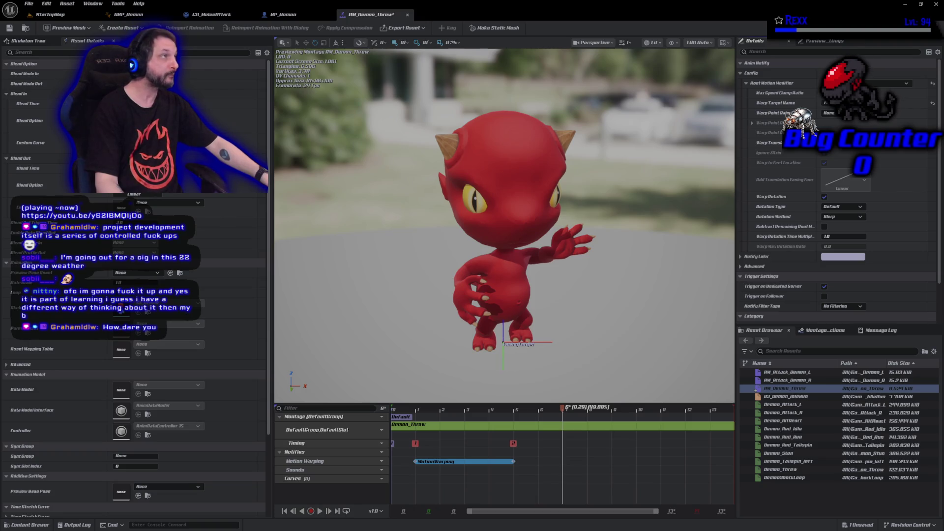
# Change the Motion Warping notify's Rotation Type from Default to Facing
pyautogui.click(847, 208)
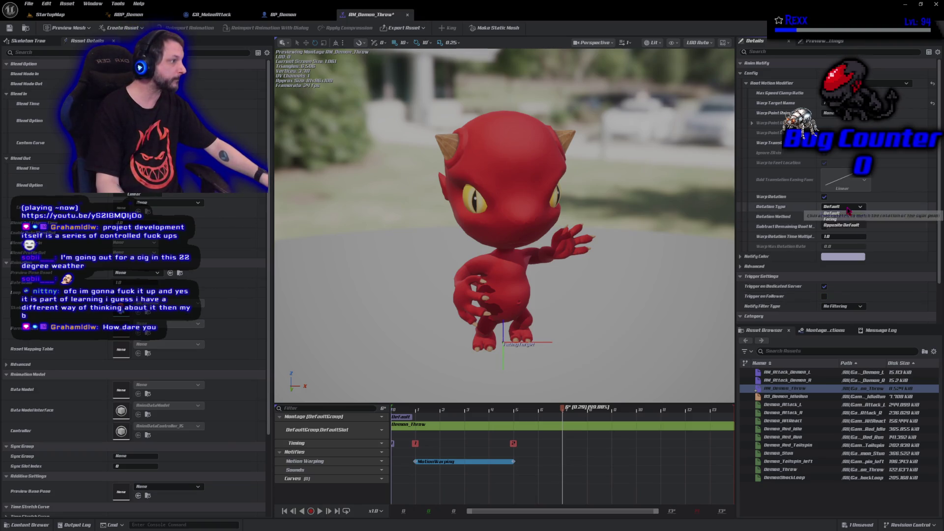
pyautogui.click(831, 220)
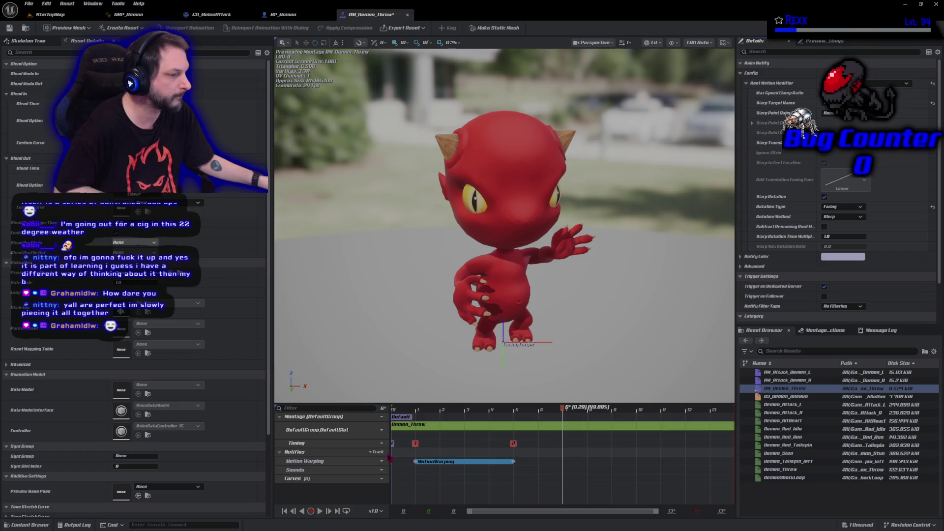
pyautogui.click(378, 452)
# Add a third notify track named Events below Sounds and bring up its notify menu
pyautogui.click(420, 489)
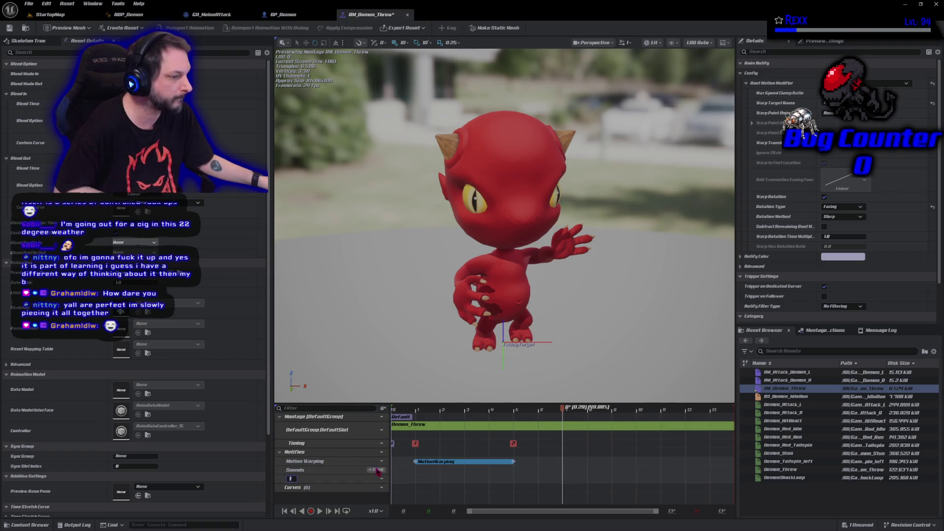
pyautogui.write('Event')
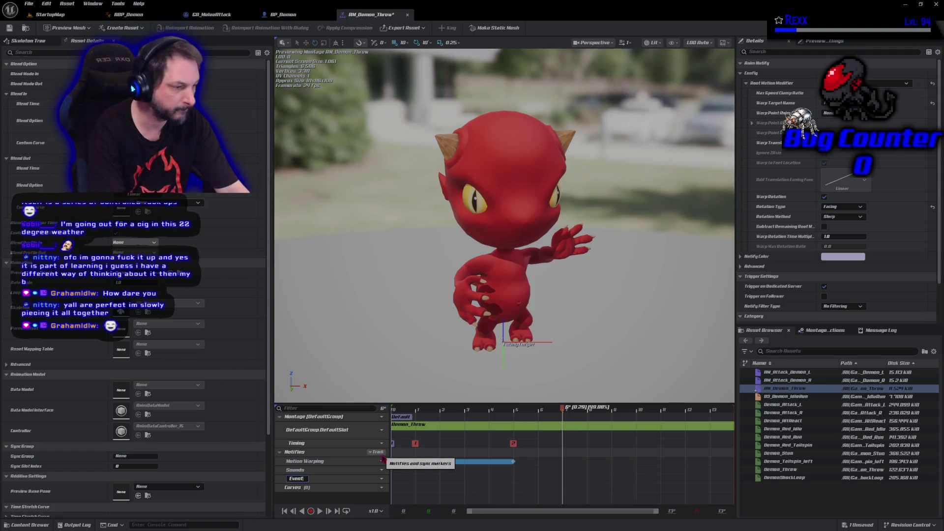
pyautogui.write('s')
pyautogui.press('Return')
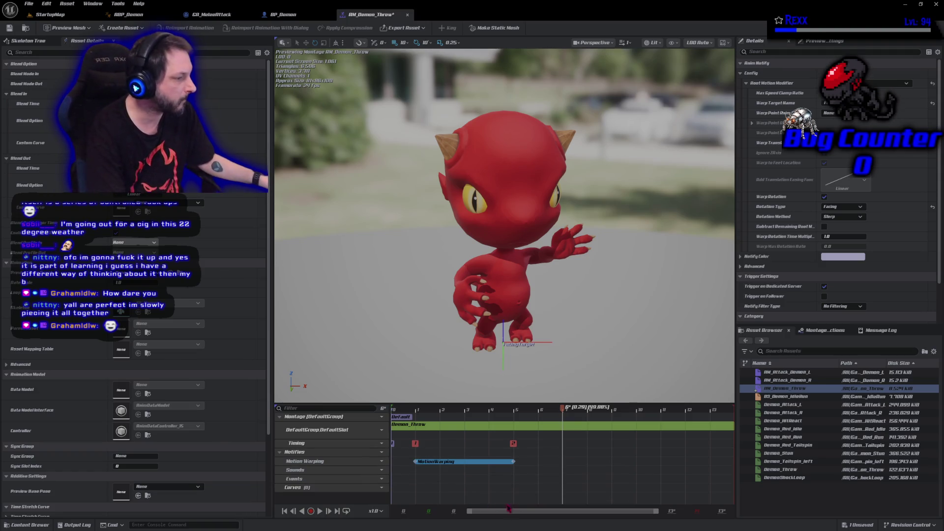
pyautogui.click(637, 483)
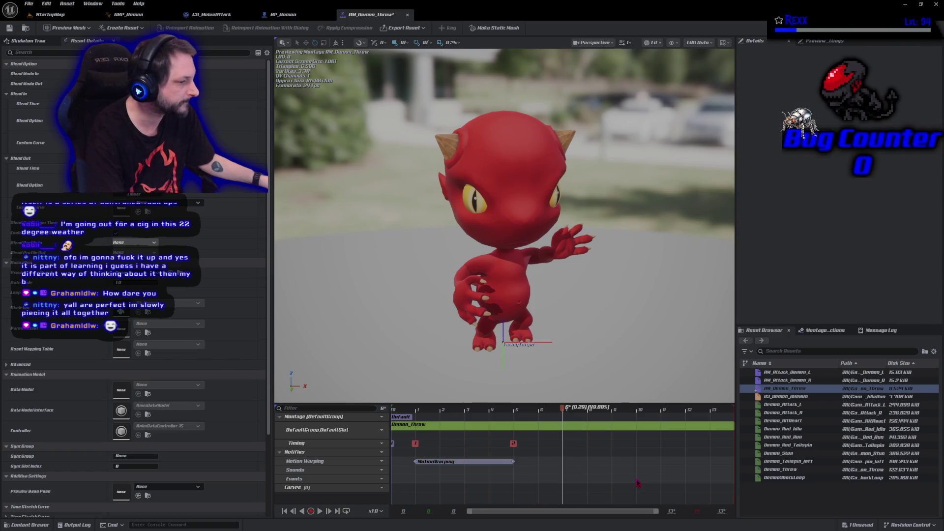
pyautogui.rightClick(637, 483)
# Place an AM_MontageEvent notify on the Events track with the Montage > Attack event tag
pyautogui.moveTo(651, 494)
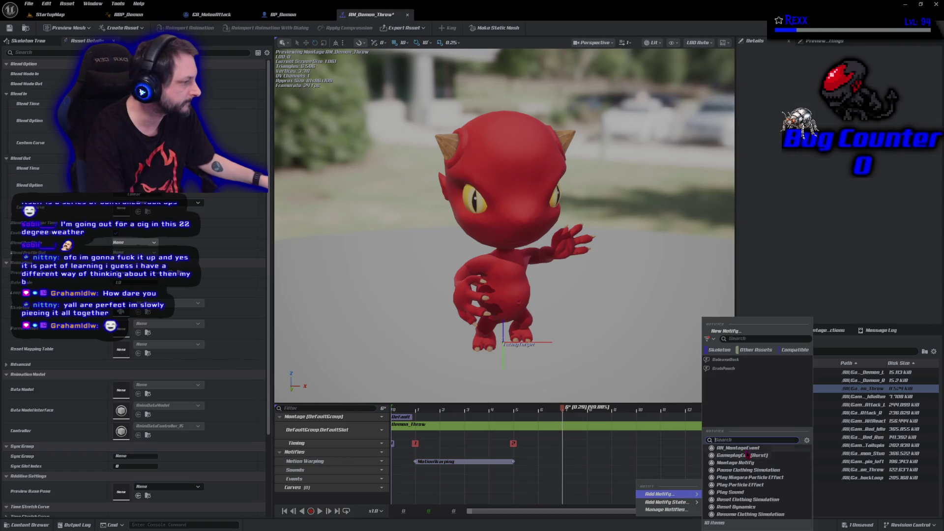
pyautogui.click(747, 448)
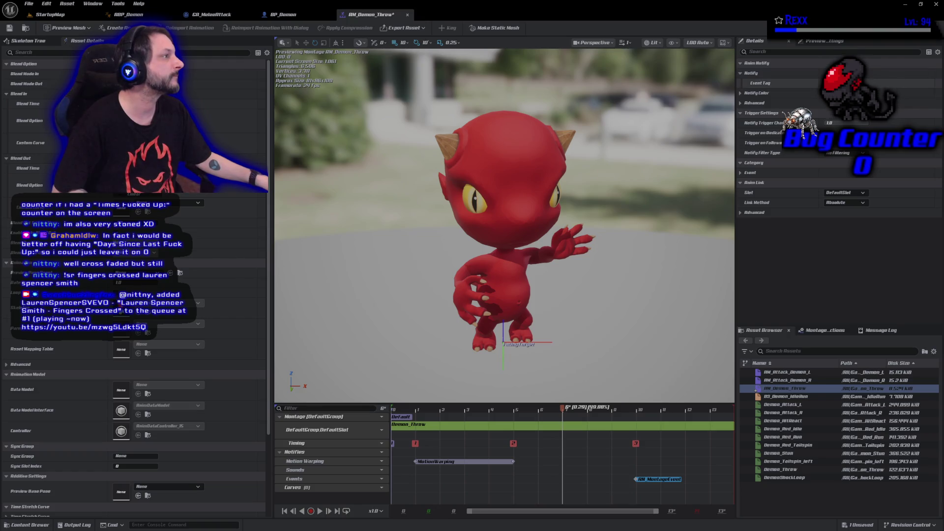
pyautogui.click(846, 83)
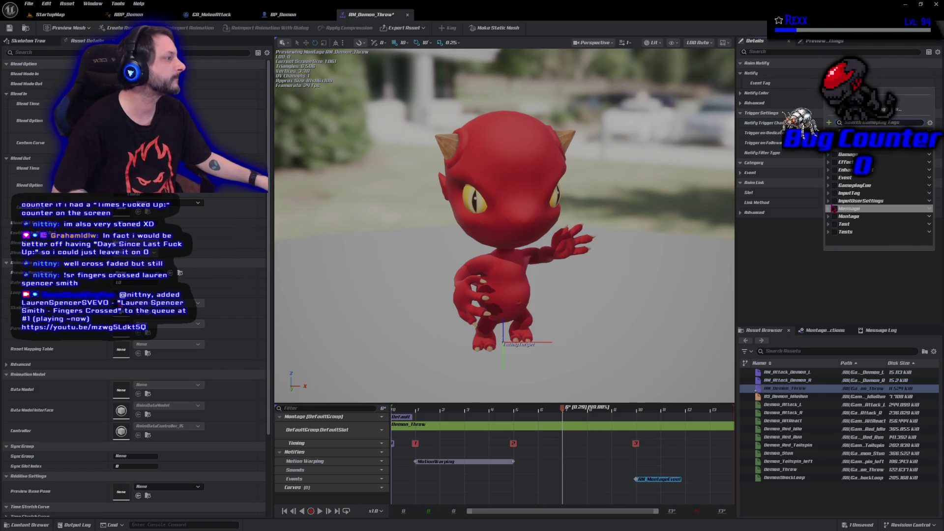
pyautogui.click(829, 216)
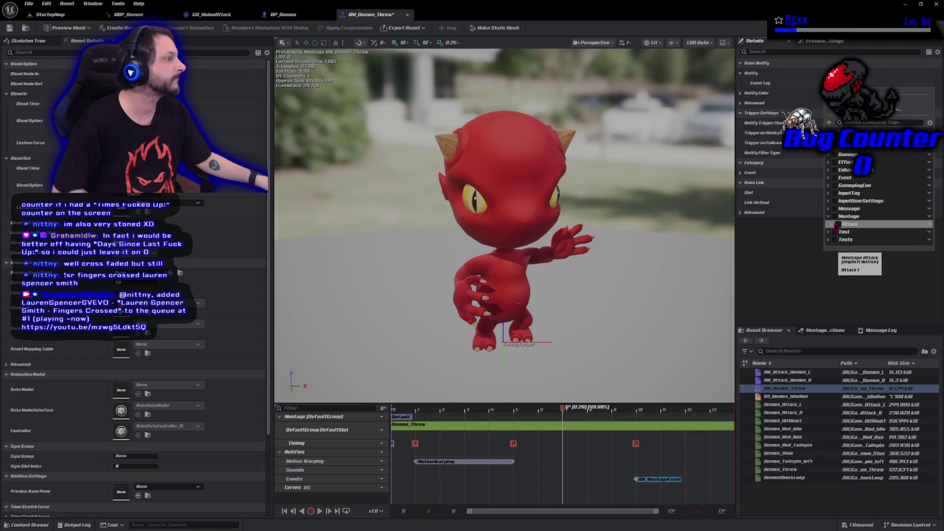
pyautogui.click(834, 224)
pyautogui.click(784, 241)
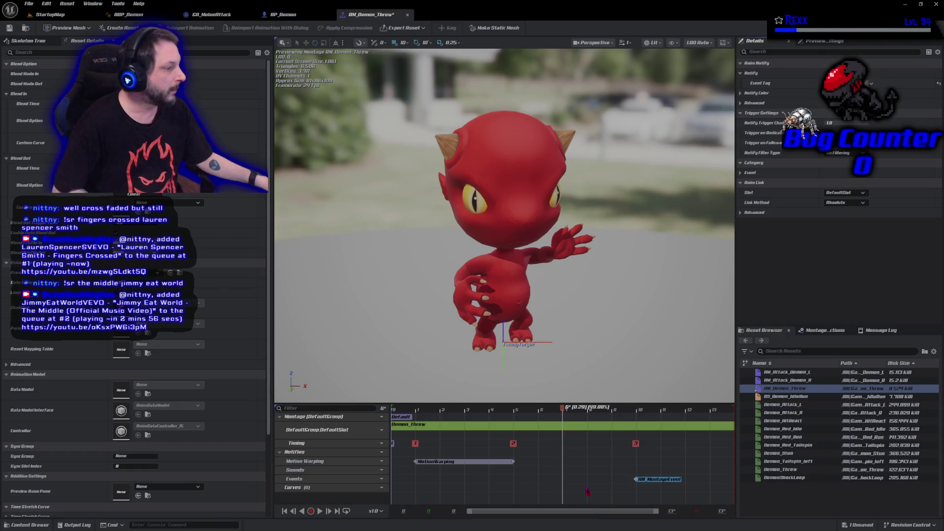
# Add a Play Sound notify using SFX_Swipe on the Sounds track and save the montage
pyautogui.rightClick(613, 476)
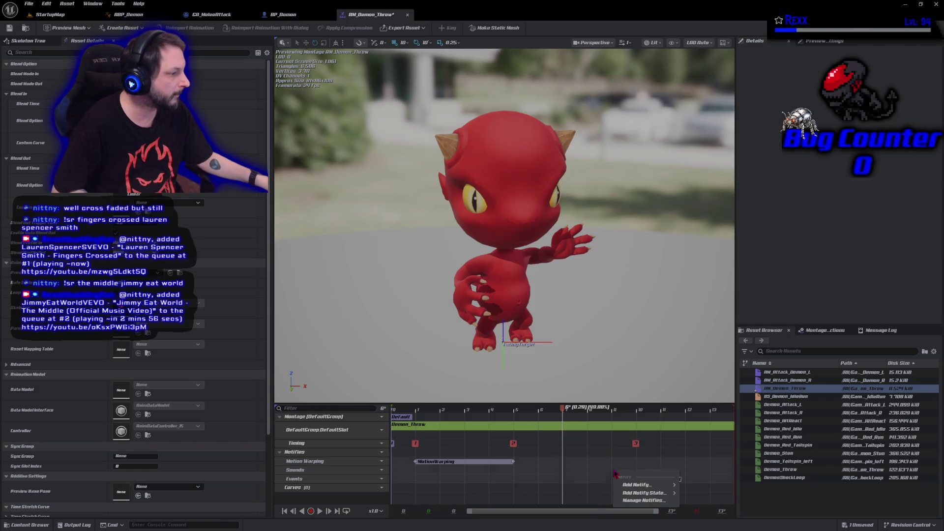
pyautogui.moveTo(641, 484)
pyautogui.click(704, 492)
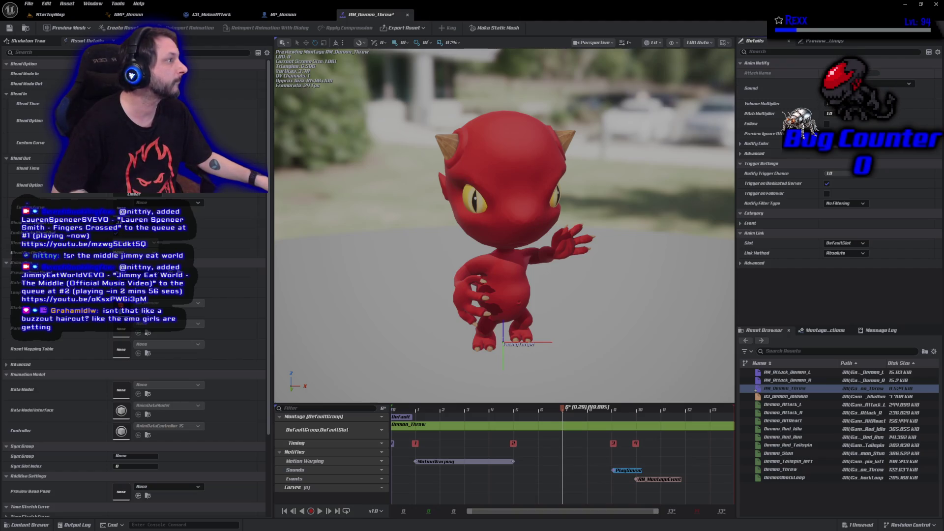
pyautogui.click(866, 84)
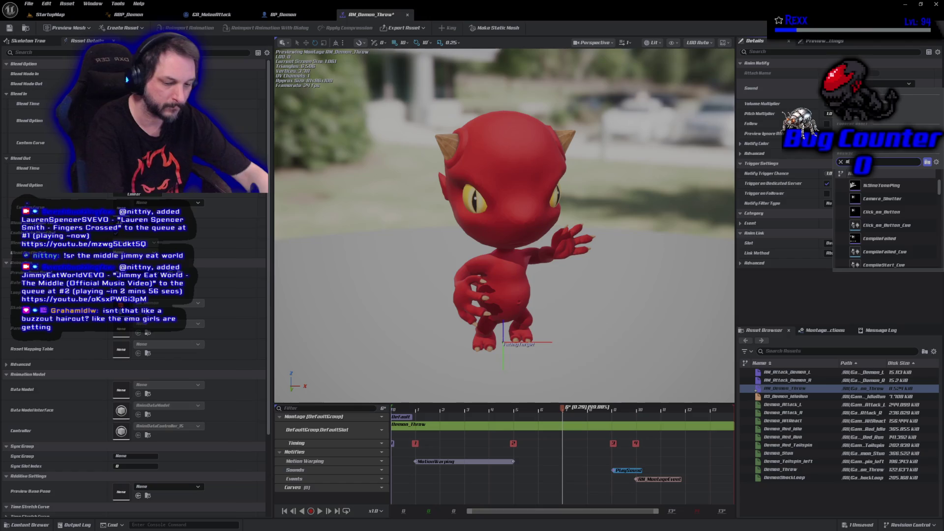
pyautogui.write('swipe')
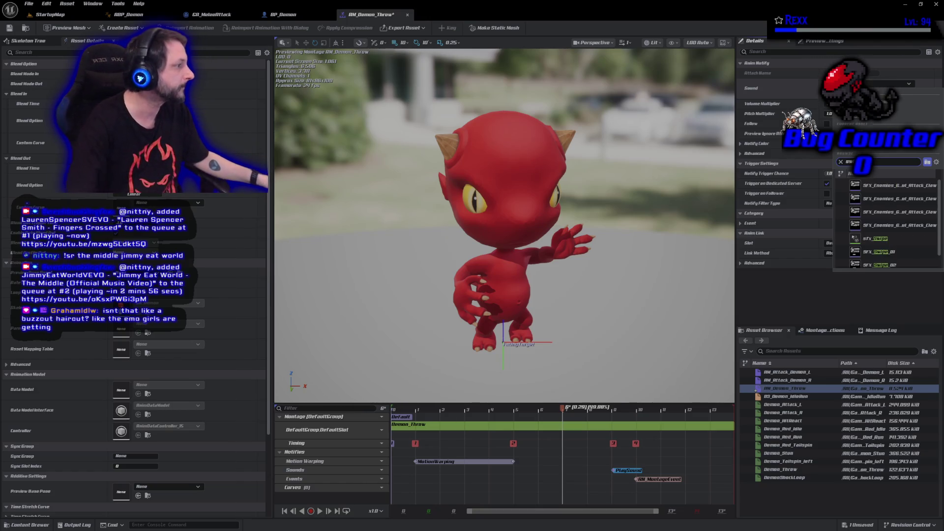
pyautogui.click(877, 239)
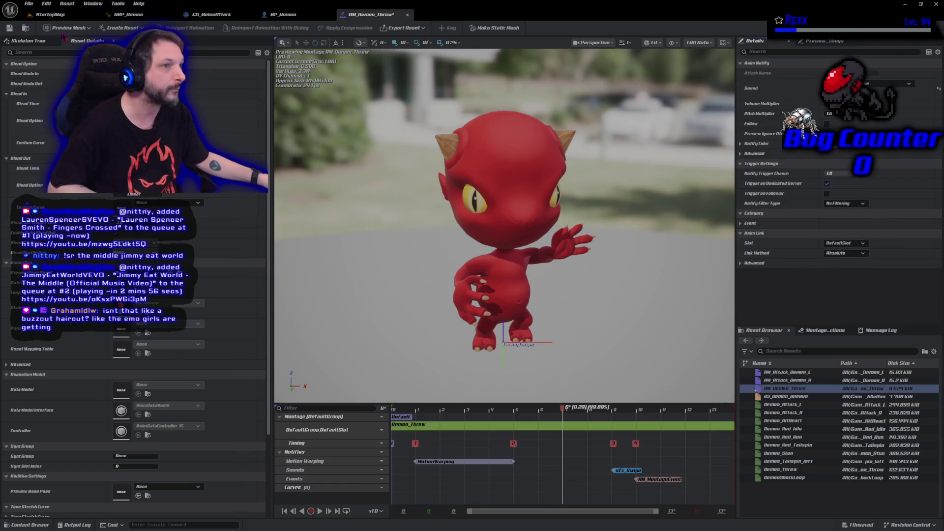
pyautogui.click(9, 28)
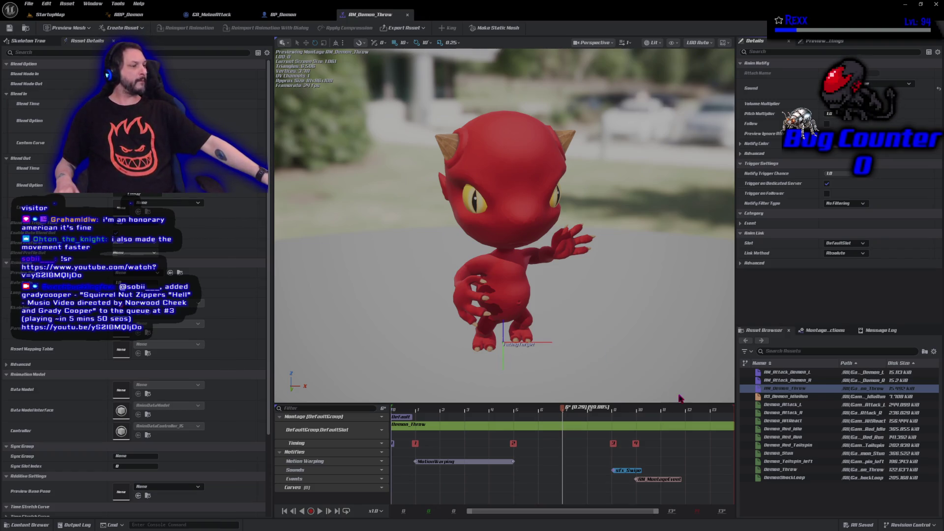
# Select the AN_MontageEvent notify, then the SFX_Swipe notify, reviewing each in Details
pyautogui.click(662, 480)
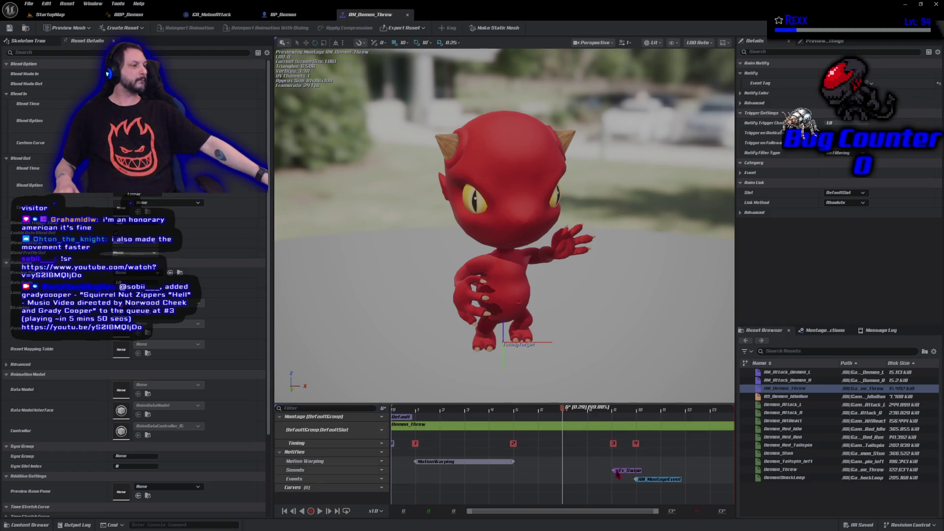
pyautogui.click(631, 471)
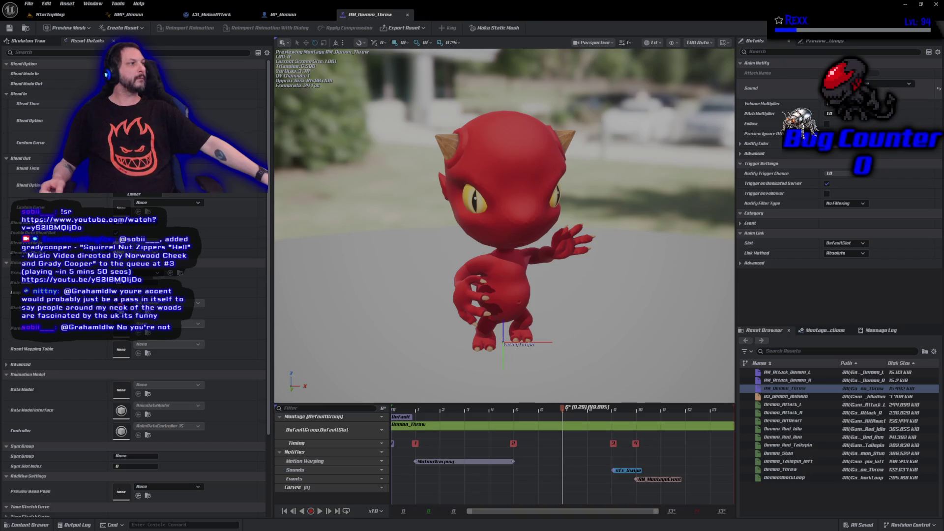
# Duplicate the SFX_Swipe asset in the Content Drawer, naming the copy with the SFX_Swipe_ prefix
pyautogui.hotkey('ctrl', 'space')
pyautogui.rightClick(112, 460)
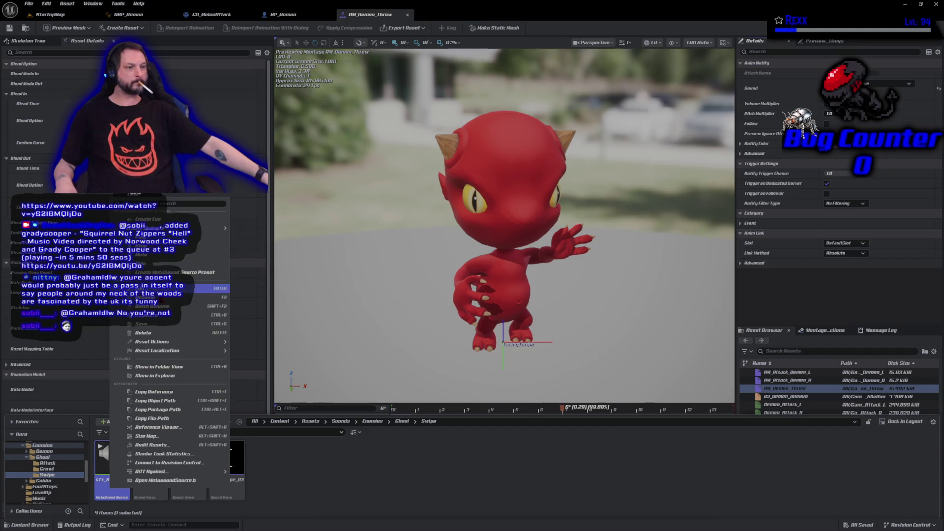
pyautogui.click(148, 315)
pyautogui.write('SFX_Swipe_')
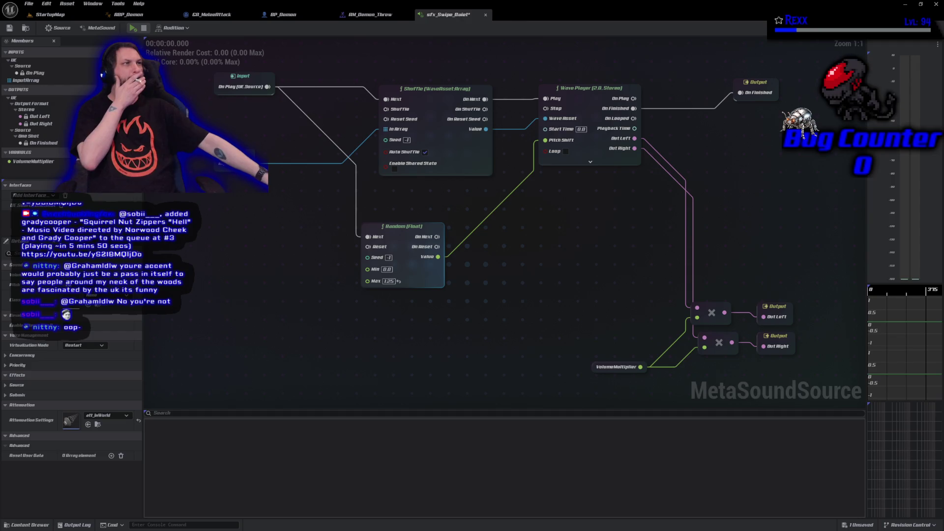
# Inspect the VolumeMultiplier variable, save all assets, and keep the Random node's Max at 1.25
pyautogui.click(618, 367)
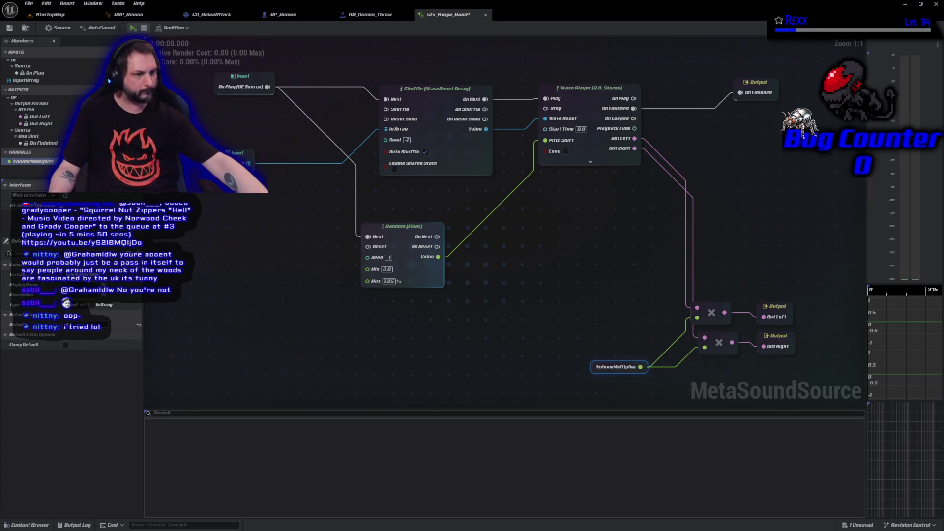
pyautogui.click(28, 4)
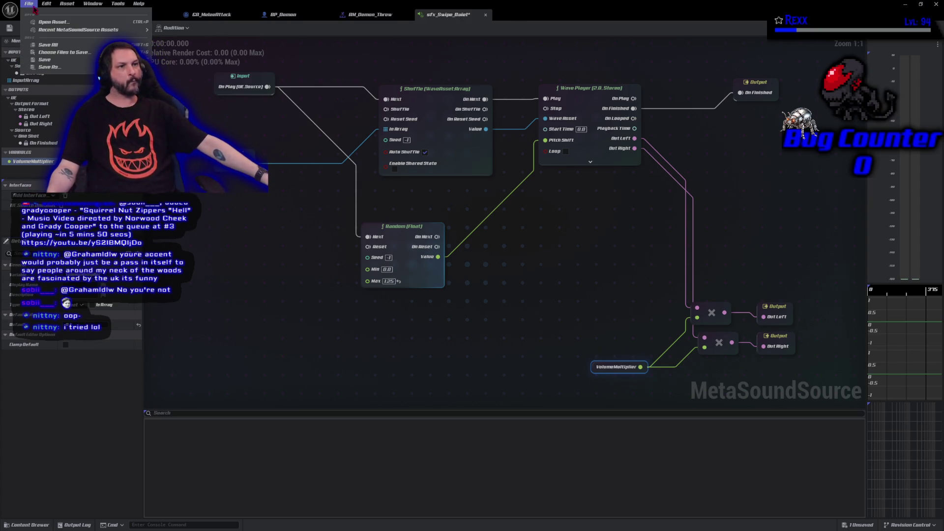
pyautogui.click(42, 45)
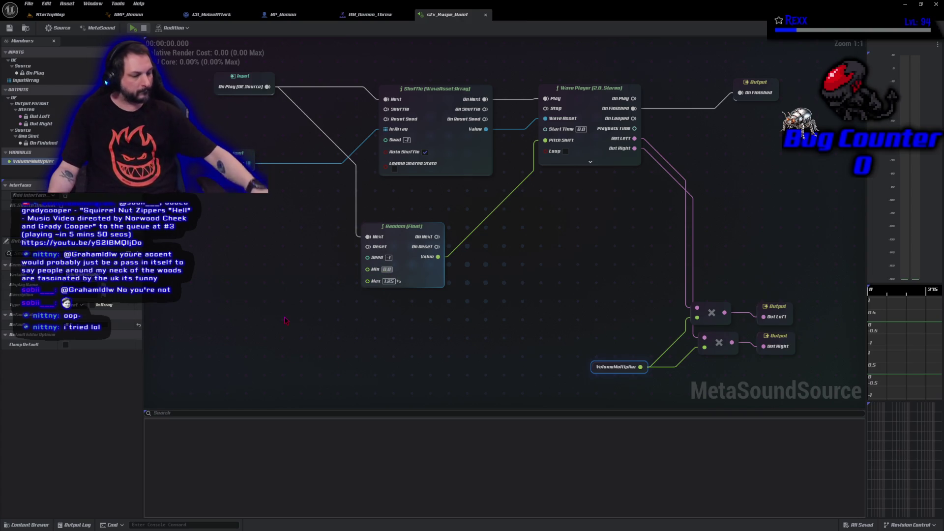
pyautogui.hotkey('ctrl', 'z')
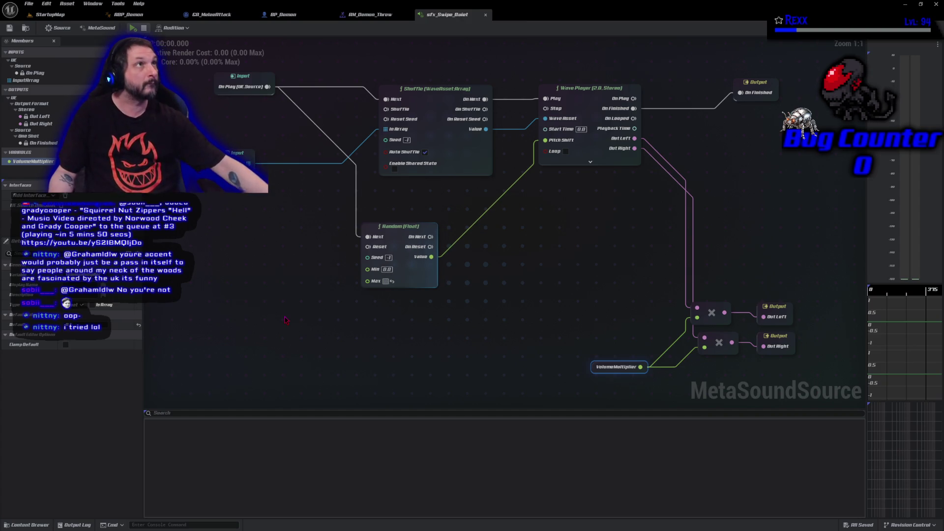
pyautogui.hotkey('ctrl', 'y')
# Set the Random (Float) node's Min to -3.0 and save sfx_Swipe_Quiet
pyautogui.click(402, 389)
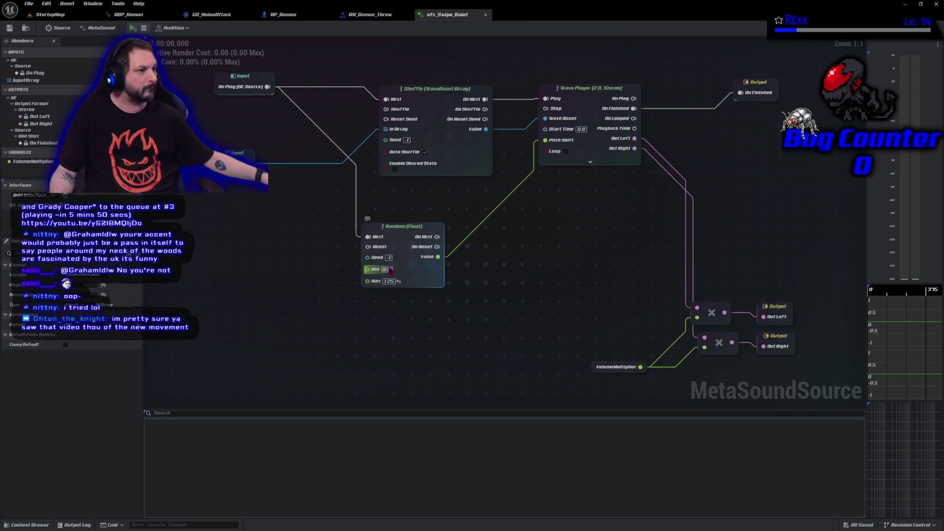
pyautogui.write('-3')
pyautogui.press('Return')
pyautogui.click(323, 374)
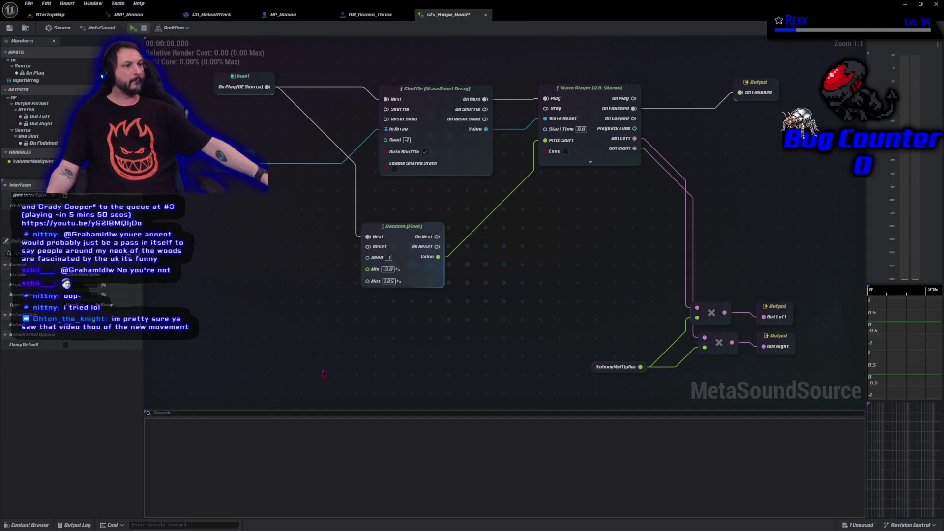
pyautogui.click(14, 30)
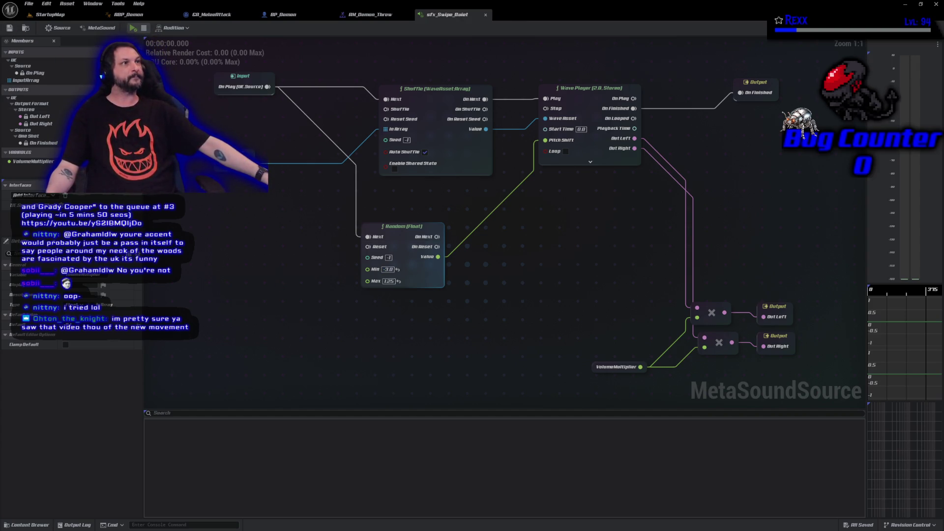
# Set the AM_Demon_Throw sound notify to sfx_Swipe_Quiet, save the montage, and close its tab
pyautogui.click(370, 15)
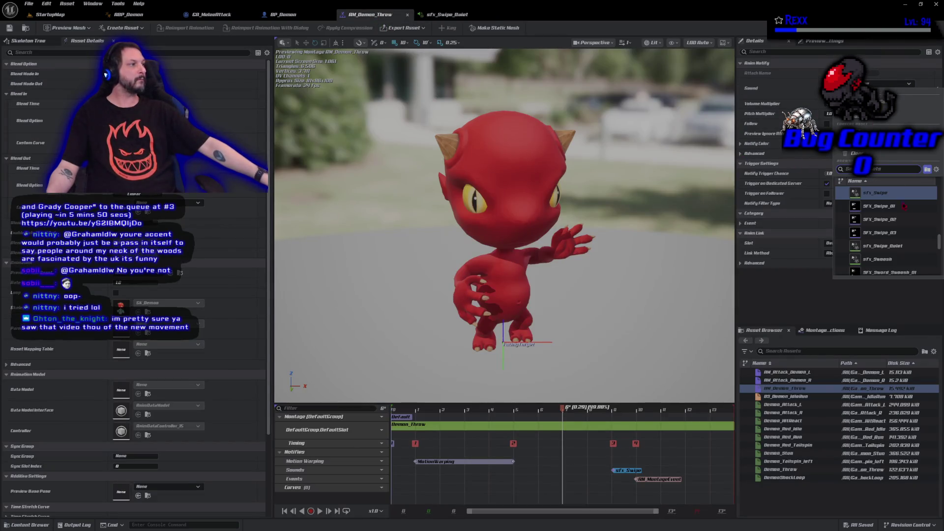
pyautogui.scroll(1, 902, 228)
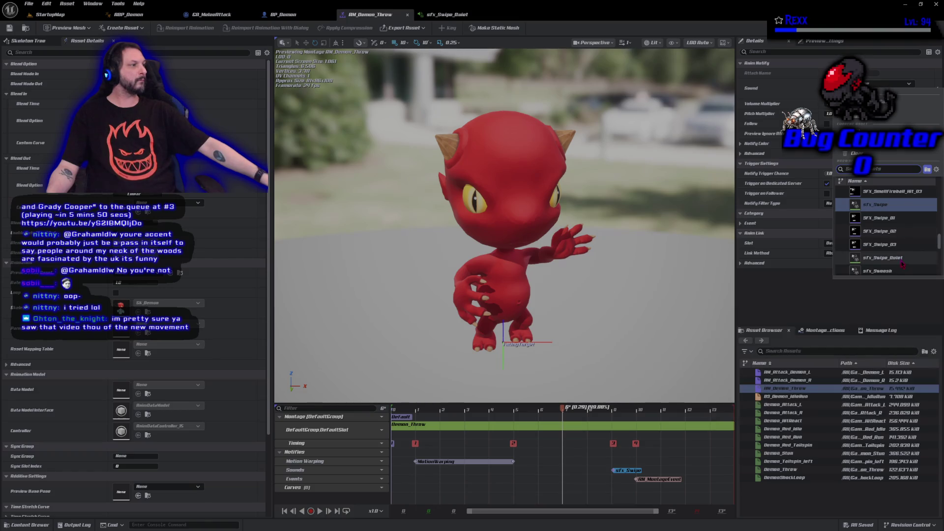
pyautogui.click(881, 258)
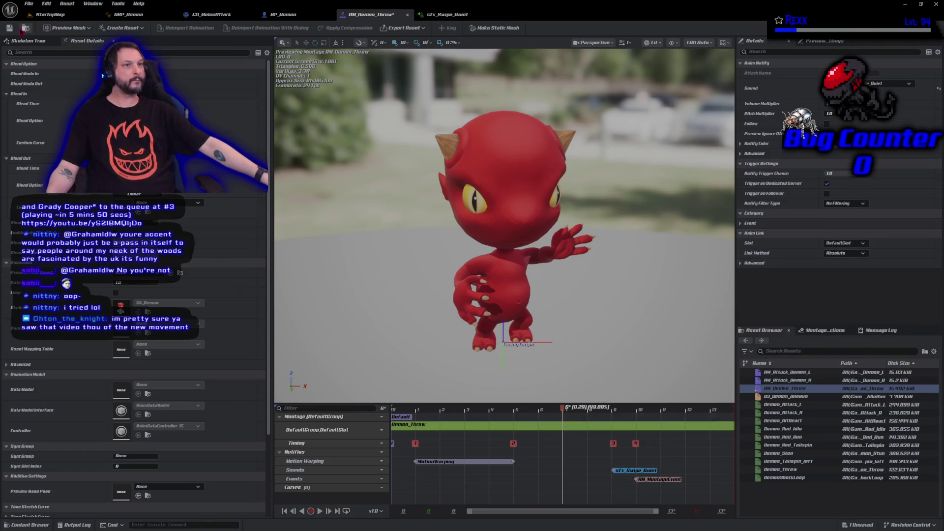
pyautogui.hotkey('ctrl', 's')
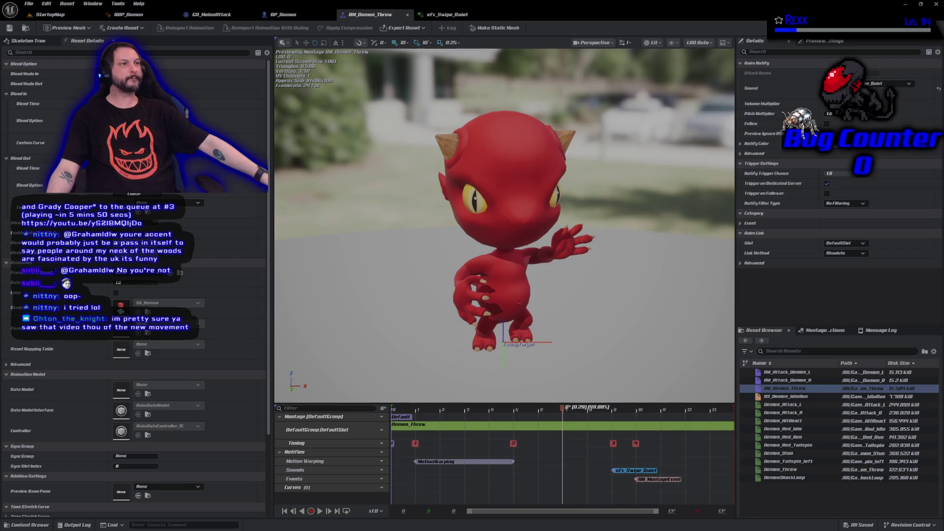
pyautogui.middleClick(367, 17)
# Close the MetaSound editor and rename BP_Demon to BP_Demon_Warrior in the Content Drawer
pyautogui.middleClick(366, 17)
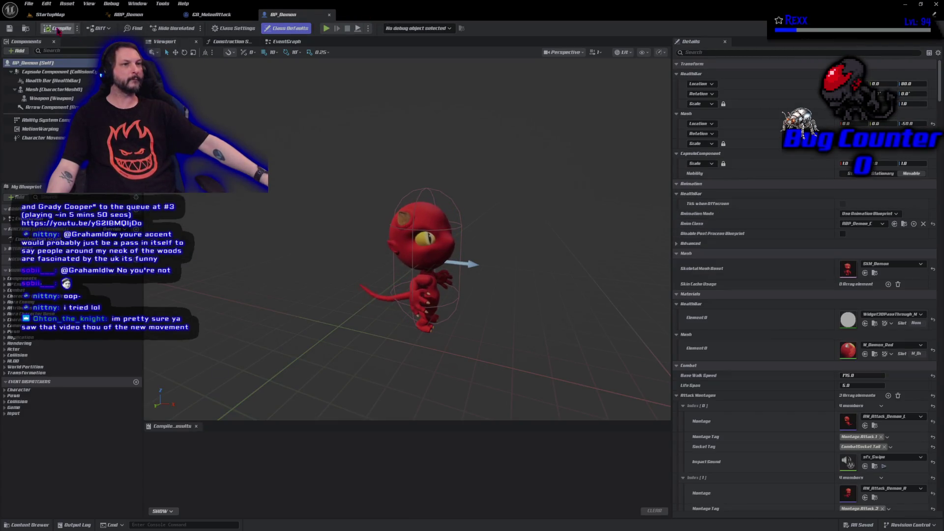
pyautogui.hotkey('ctrl', 'space')
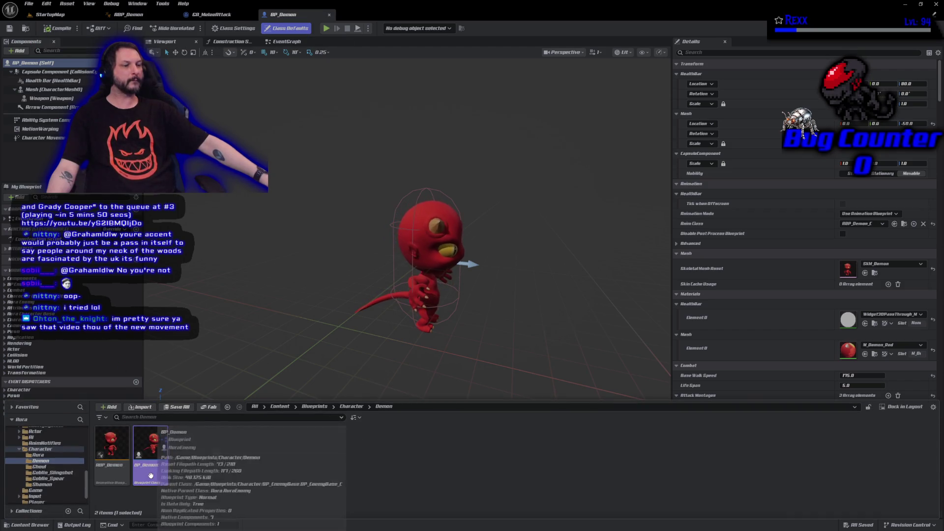
pyautogui.press('F2')
pyautogui.write('BP_Warrio')
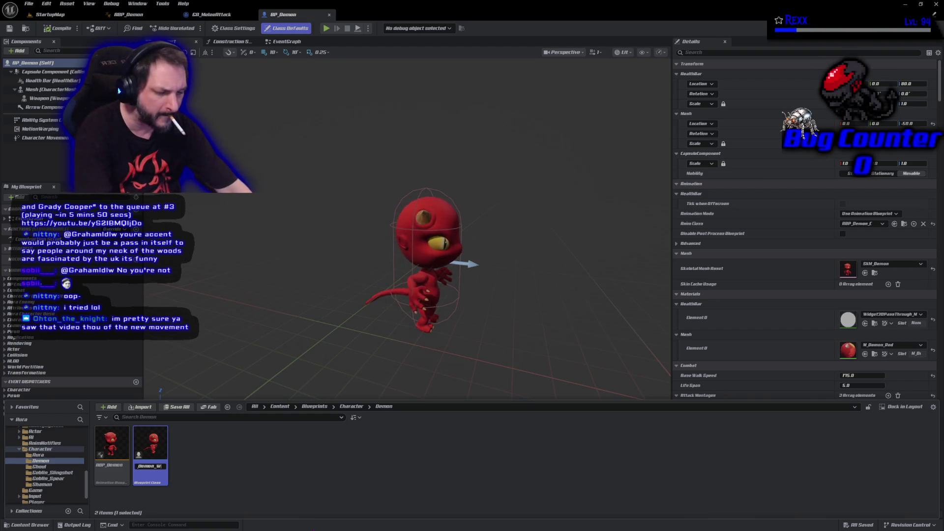
pyautogui.press('Return')
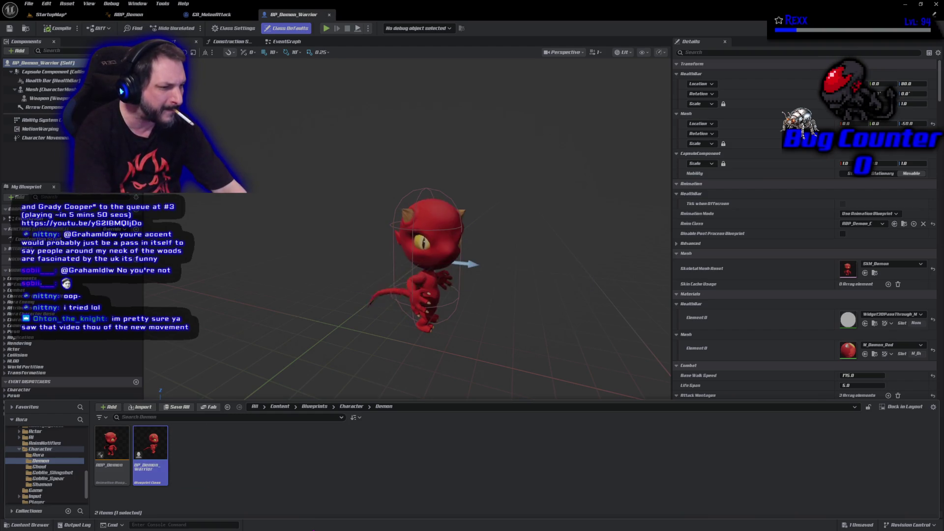
# Duplicate the blueprint as BP_Demon_Ranger and open it
pyautogui.hotkey('ctrl', 'd')
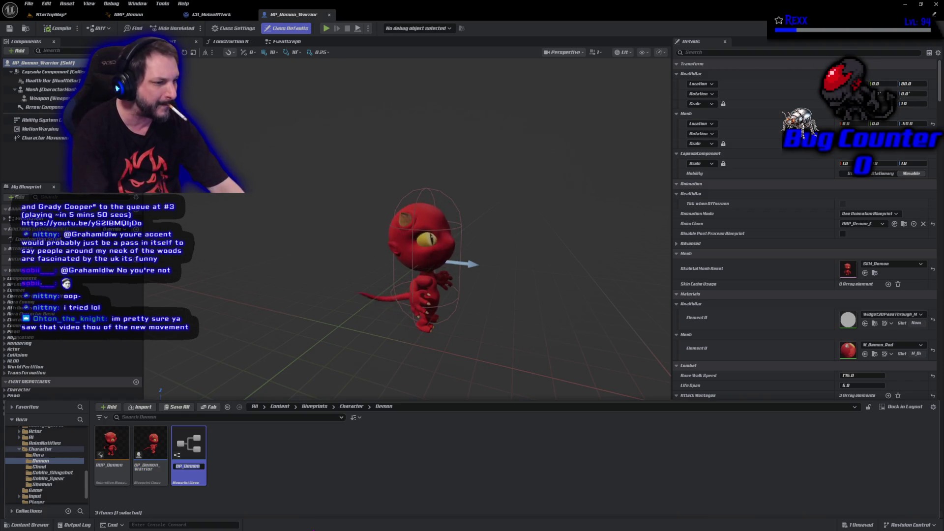
pyautogui.write('BP_Demon_Warri')
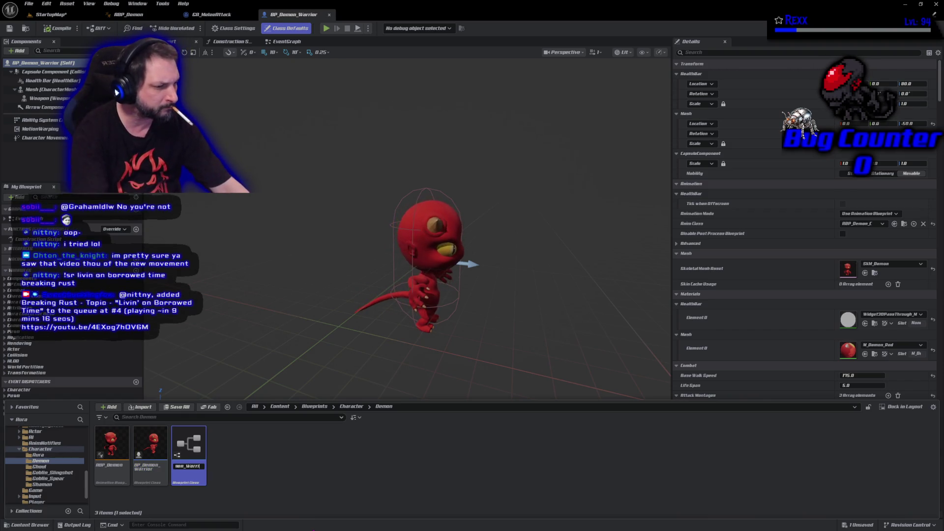
pyautogui.press('BackSpace')
pyautogui.press('BackSpace')
pyautogui.write('Ranger')
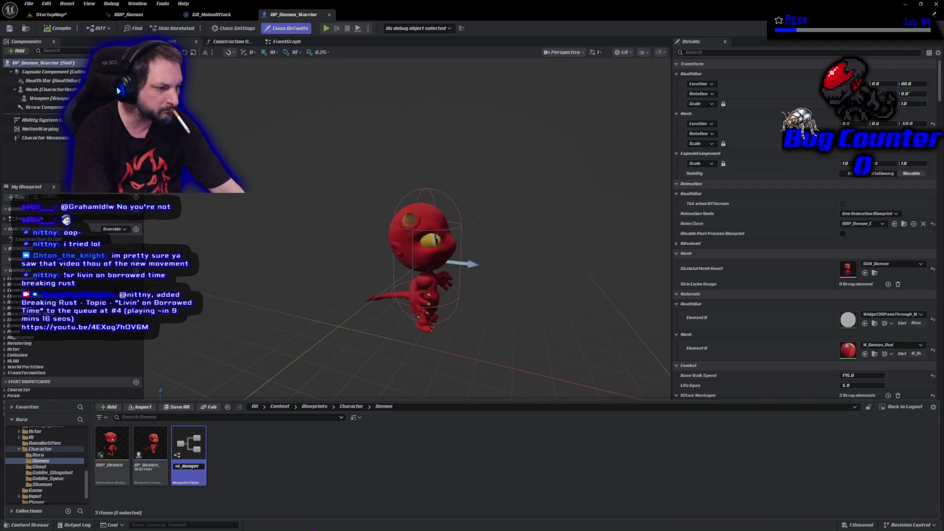
pyautogui.press('Return')
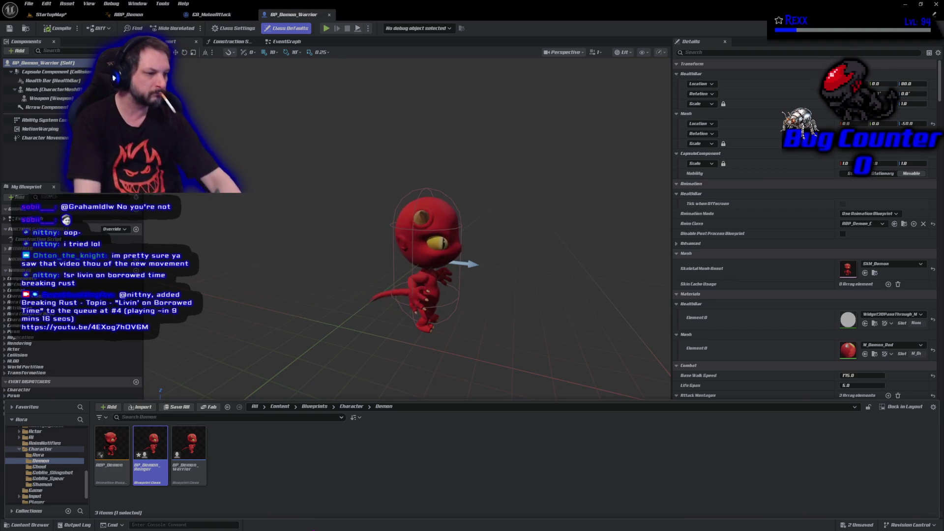
pyautogui.doubleClick(150, 448)
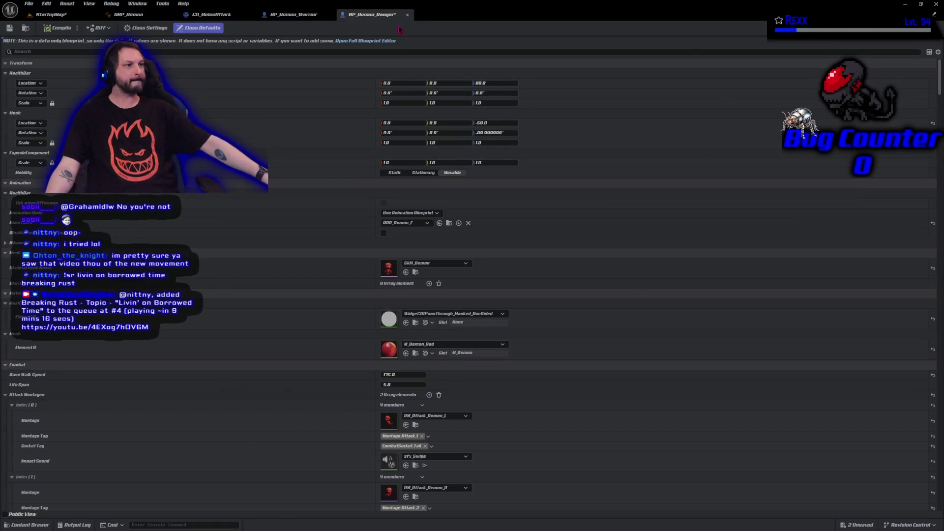
# In the full BP_Demon_Ranger editor, set Character Class to Ranger, compile, and Save All
pyautogui.click(376, 42)
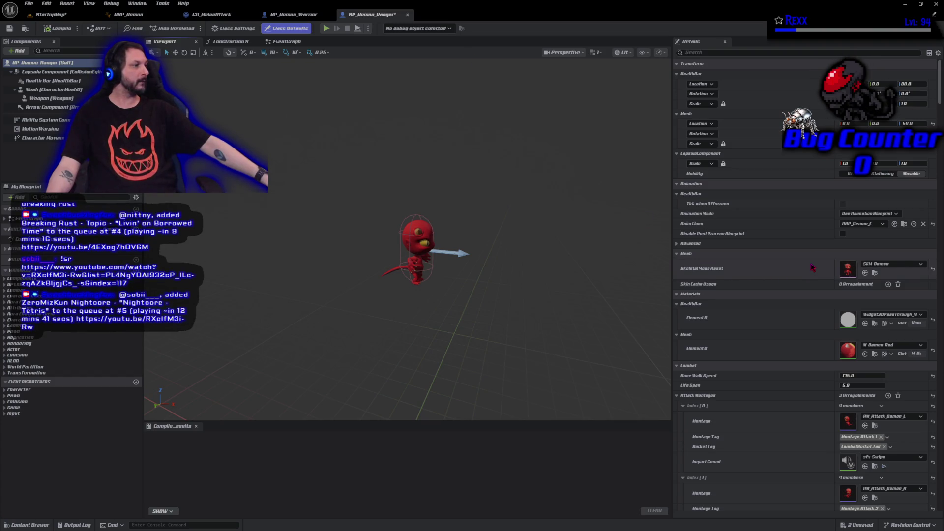
pyautogui.scroll(-5, 812, 267)
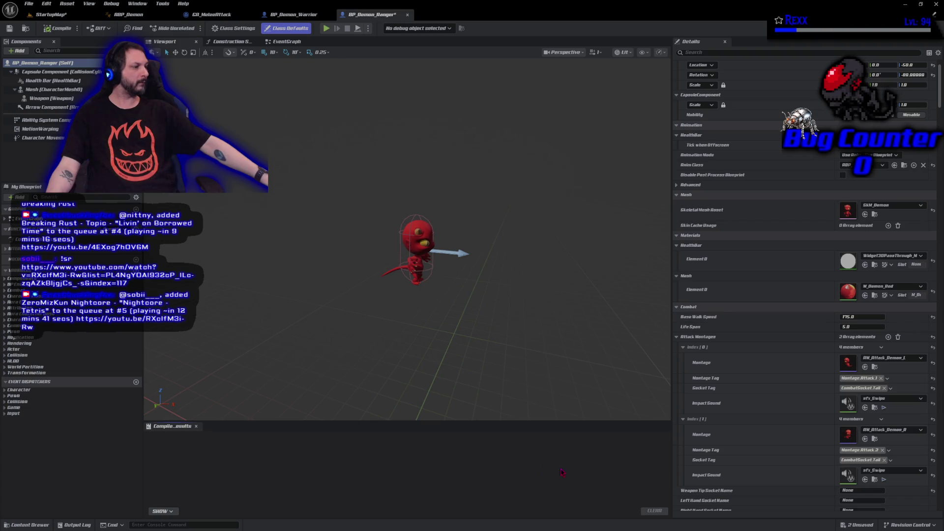
pyautogui.scroll(-7, 848, 403)
pyautogui.click(851, 427)
pyautogui.click(850, 444)
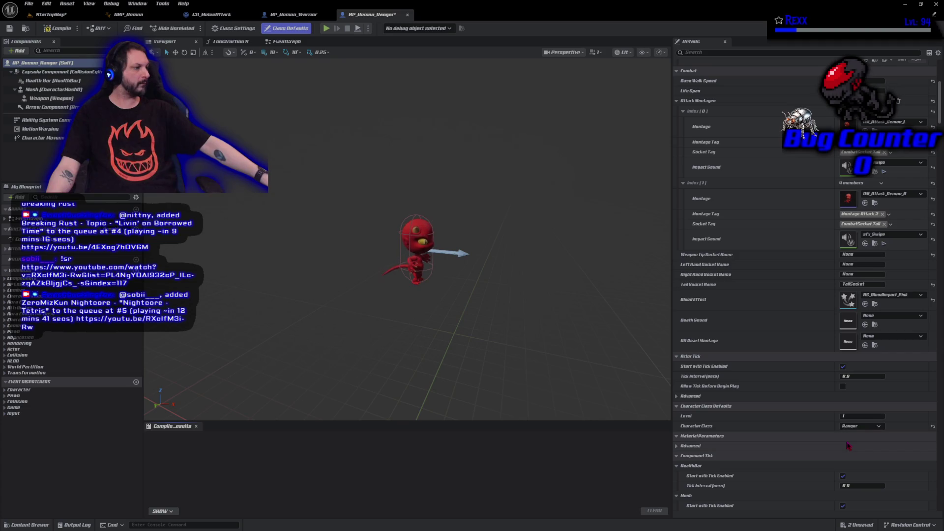
pyautogui.click(58, 28)
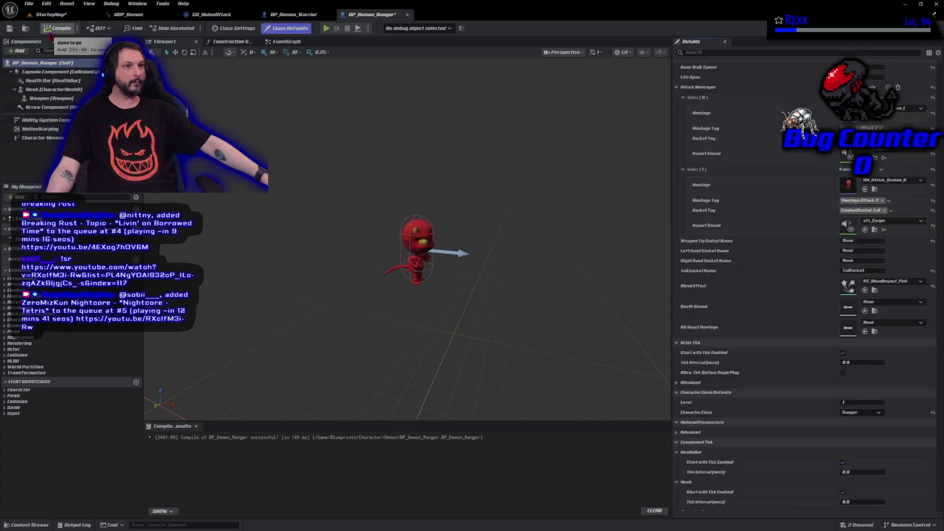
pyautogui.click(28, 4)
pyautogui.click(56, 52)
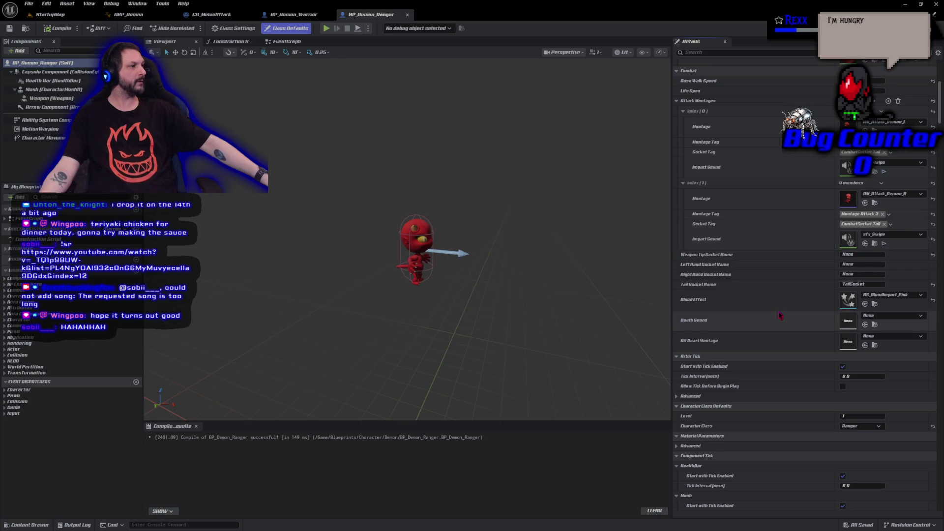
pyautogui.scroll(1, 780, 315)
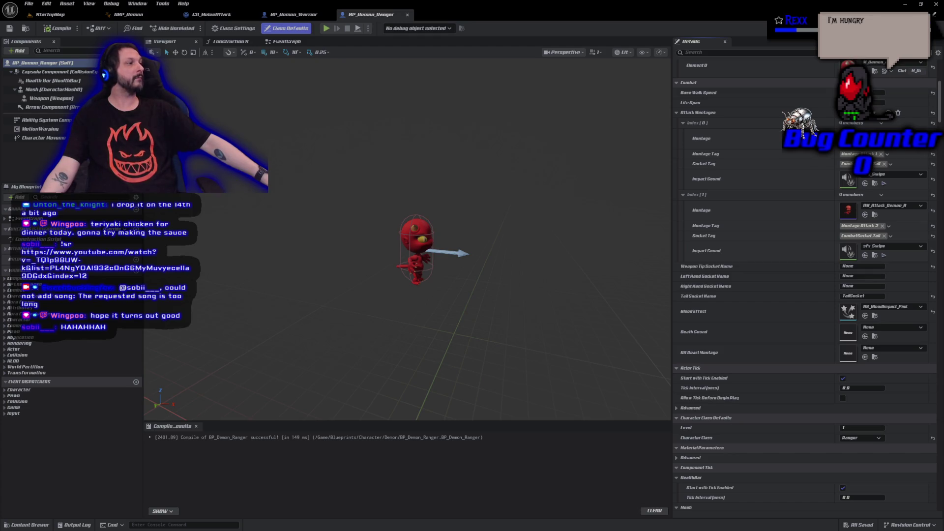
# Empty the Ranger's Attack Montages array and return to the BP_Demon_Ranger blueprint
pyautogui.click(898, 114)
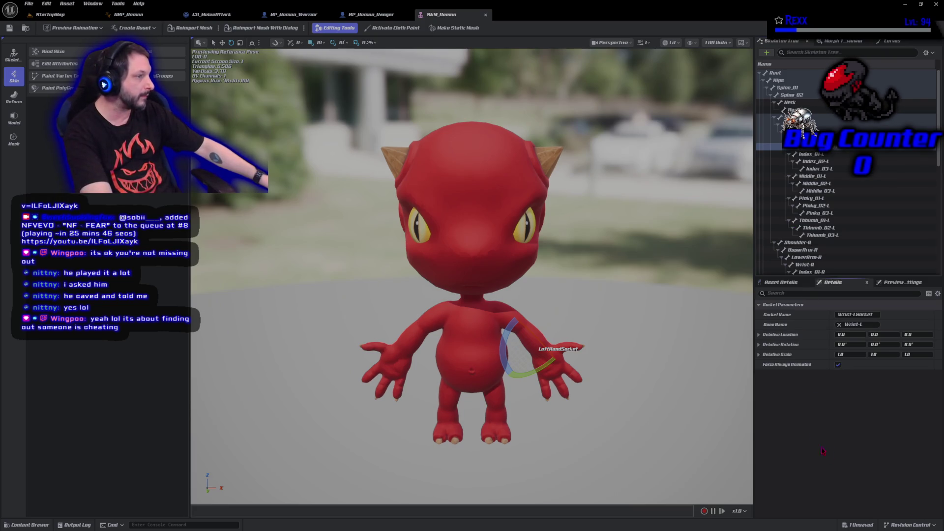
pyautogui.click(366, 18)
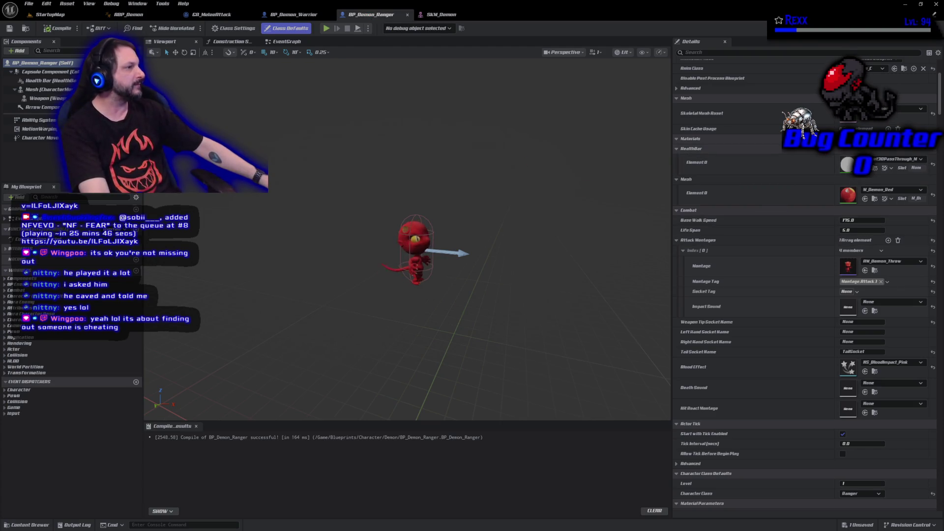
# Set BP_Demon_Ranger's Left Hand Socket Name to LeftHandSocket
pyautogui.scroll(-3, 801, 313)
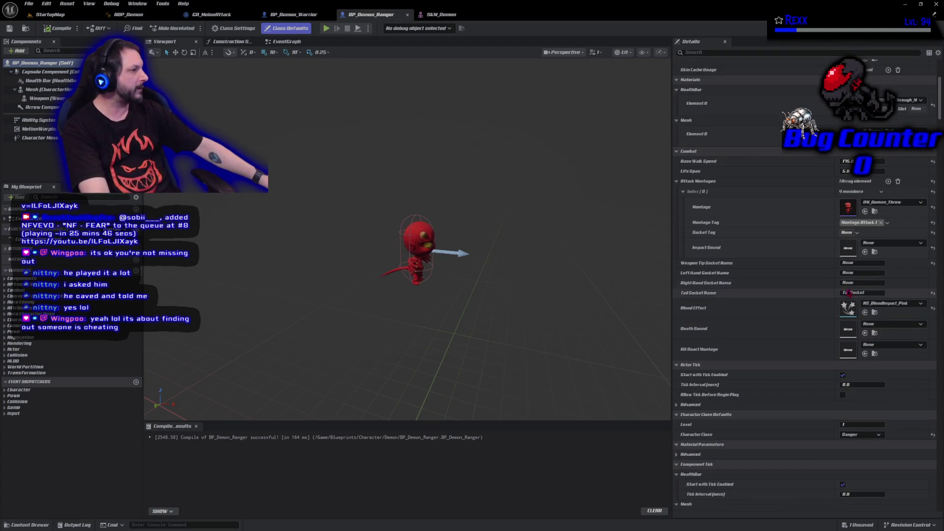
pyautogui.click(861, 273)
pyautogui.write('LeftHandSocket')
pyautogui.press('Return')
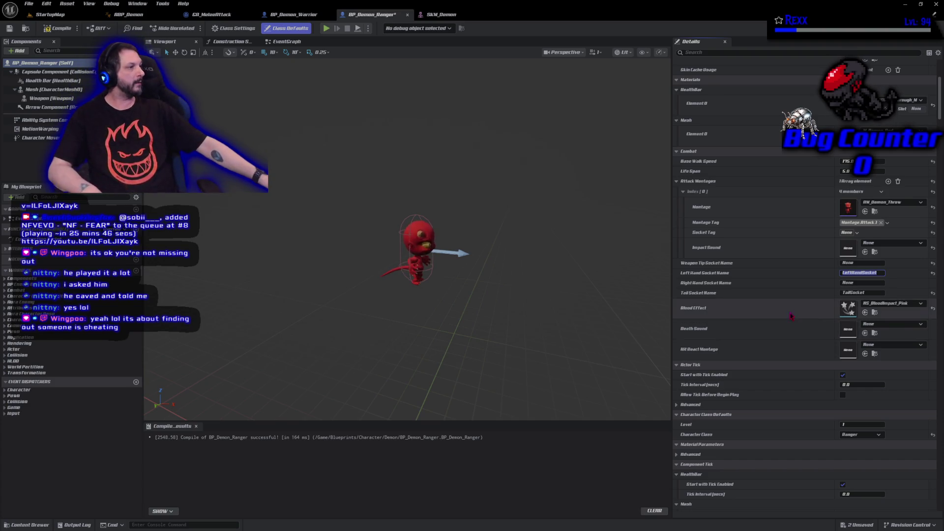
# Set the montage Socket Tag to CombatSocket.LeftHand, then compile and save the blueprint
pyautogui.click(847, 233)
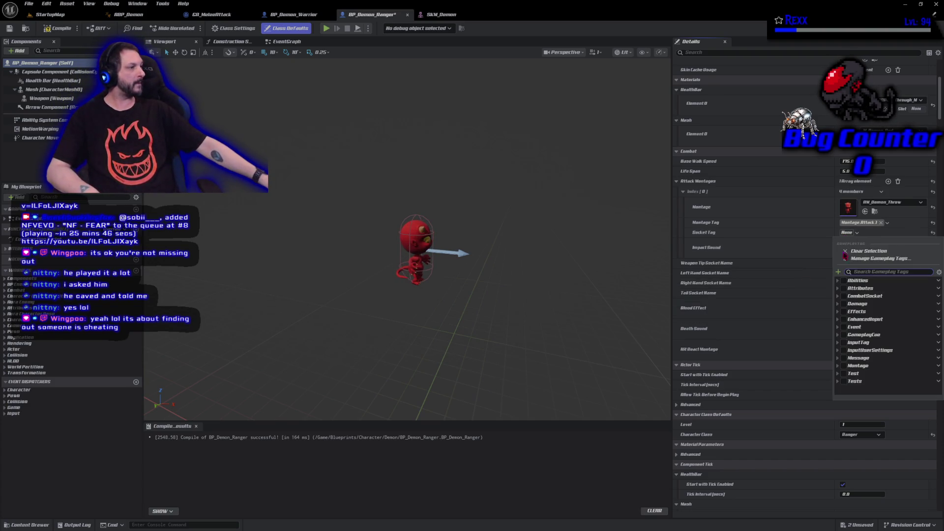
pyautogui.click(838, 296)
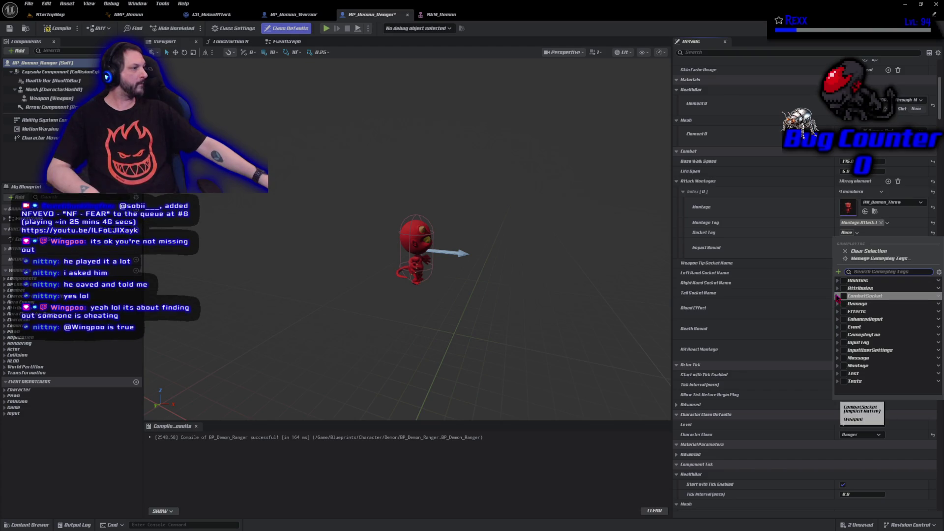
pyautogui.click(847, 304)
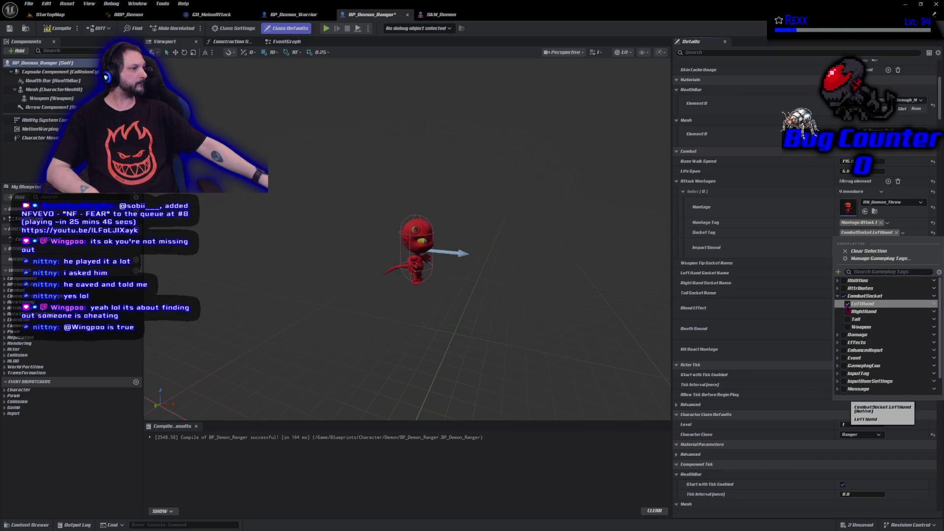
pyautogui.click(54, 28)
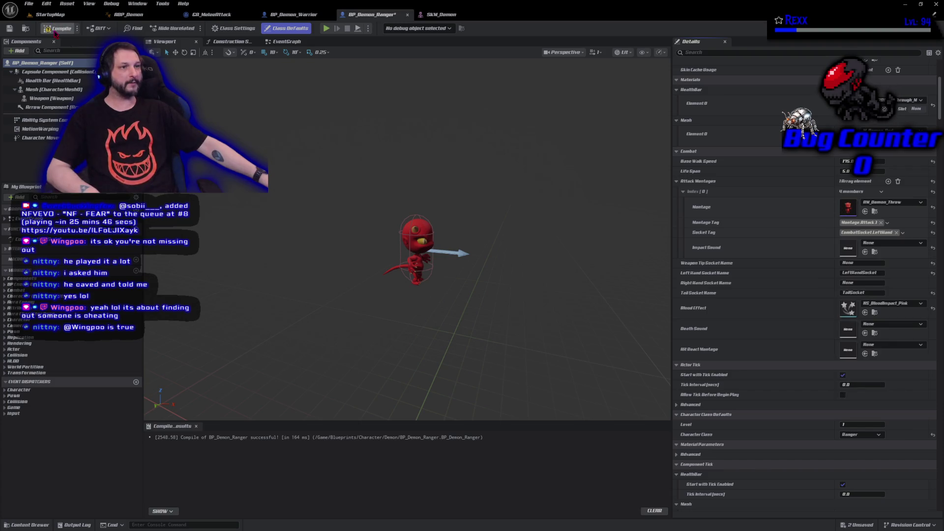
pyautogui.click(10, 28)
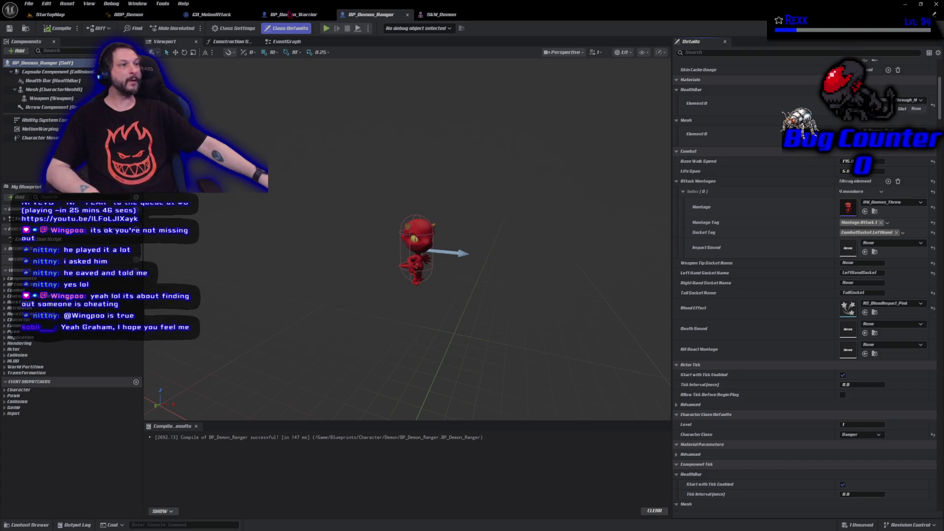
pyautogui.click(441, 14)
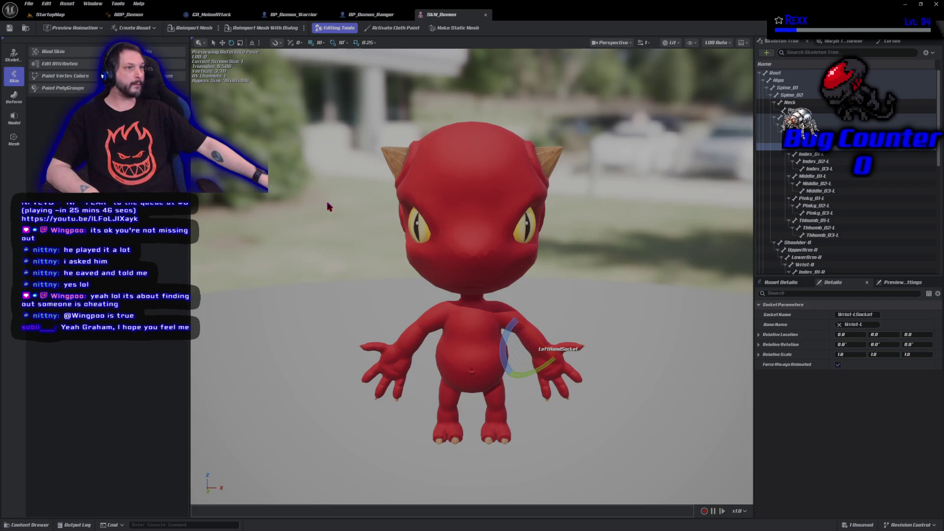
# Switch to translate mode and nudge LeftHandSocket slightly along Y on the demon's left hand
pyautogui.click(222, 42)
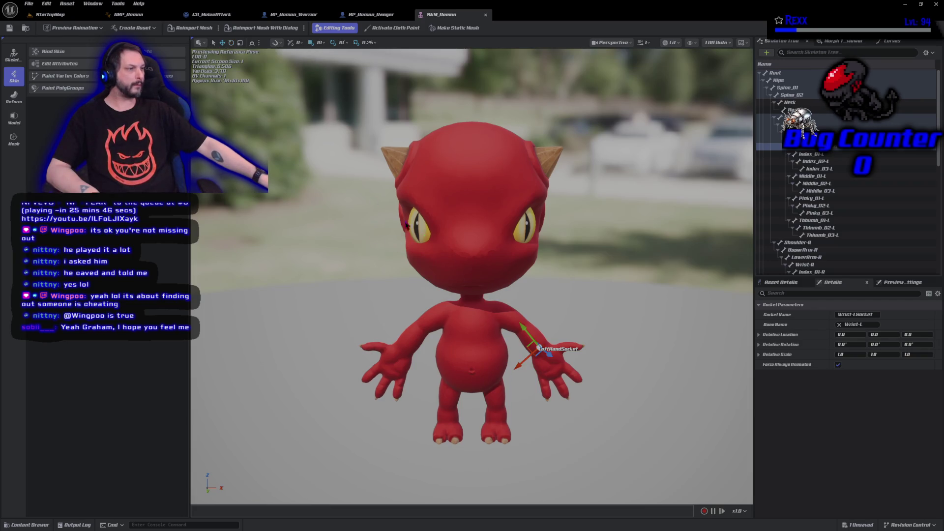
pyautogui.moveTo(512, 413)
pyautogui.mouseDown()
pyautogui.moveTo(512, 428)
pyautogui.moveTo(590, 428)
pyautogui.mouseUp()
pyautogui.press('f')
pyautogui.scroll(5, 472, 276)
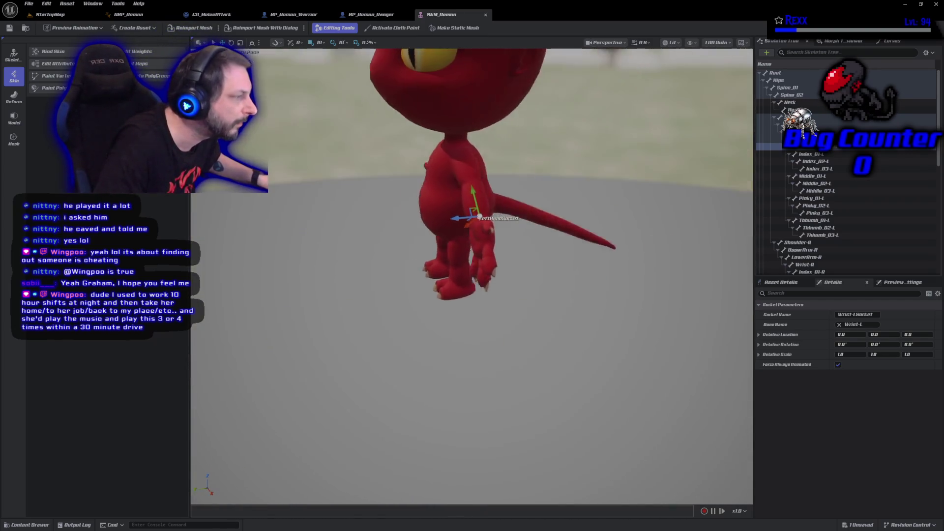
pyautogui.press('f')
pyautogui.moveTo(379, 256)
pyautogui.mouseDown()
pyautogui.moveTo(390, 280)
pyautogui.moveTo(314, 273)
pyautogui.mouseUp()
# Check the socket from behind and the front, then return to BP_Demon_Ranger
pyautogui.scroll(-2, 472, 276)
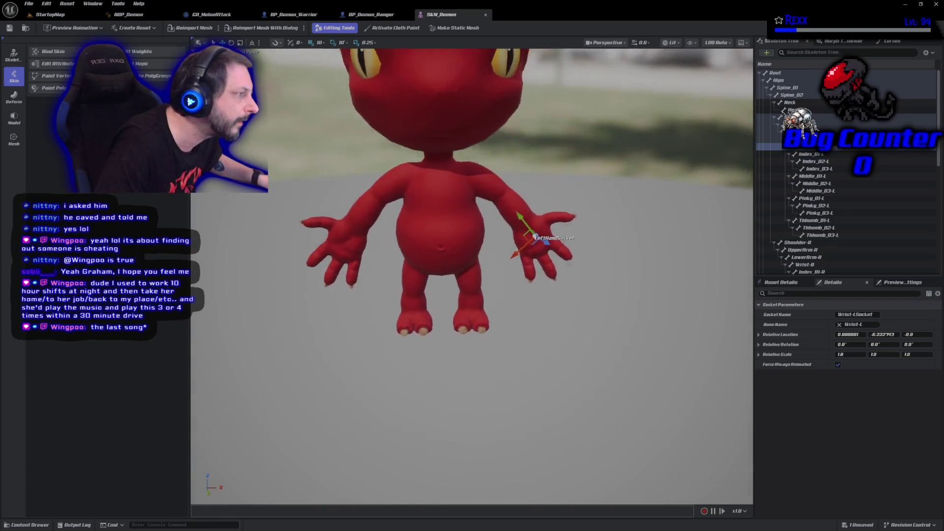
pyautogui.scroll(5, 442, 236)
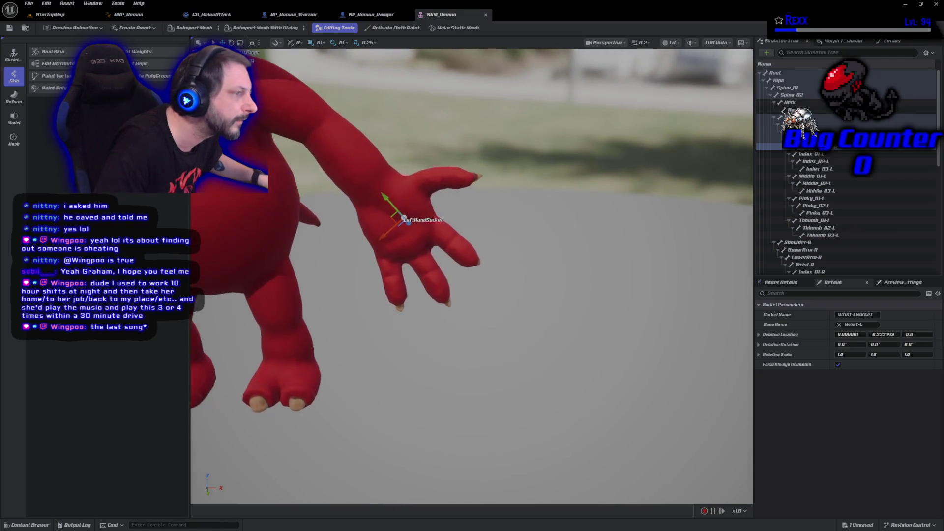
pyautogui.moveTo(443, 236); pyautogui.dragTo(261, 224)
pyautogui.moveTo(405, 370)
pyautogui.mouseDown()
pyautogui.moveTo(389, 369)
pyautogui.moveTo(405, 371)
pyautogui.mouseUp()
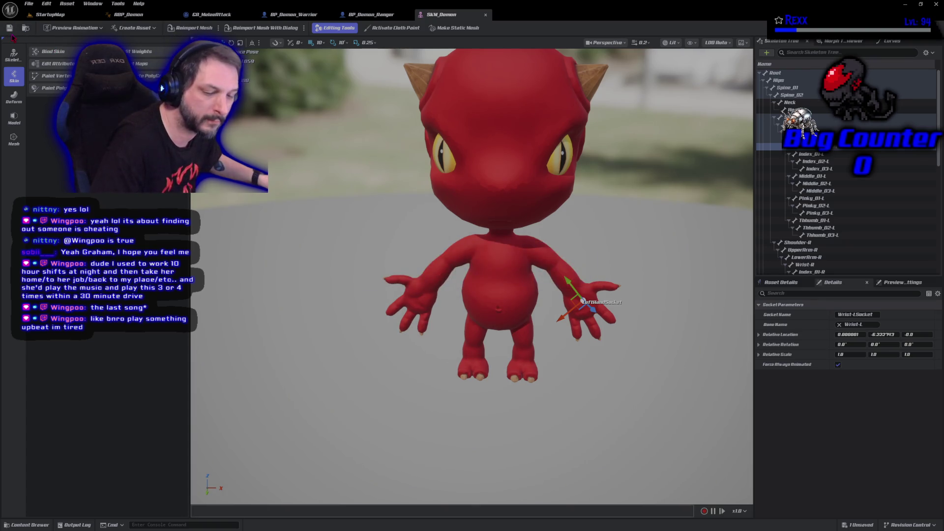
pyautogui.click(372, 14)
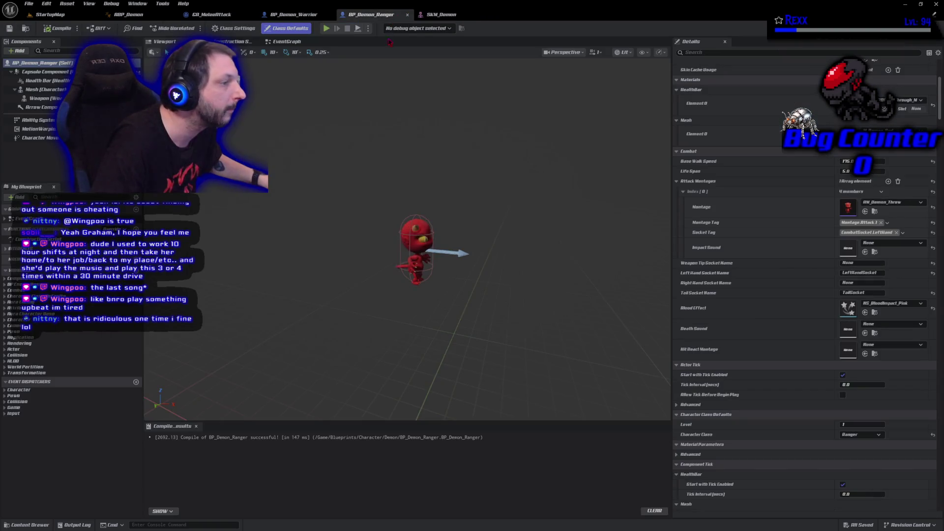
pyautogui.scroll(5, 445, 247)
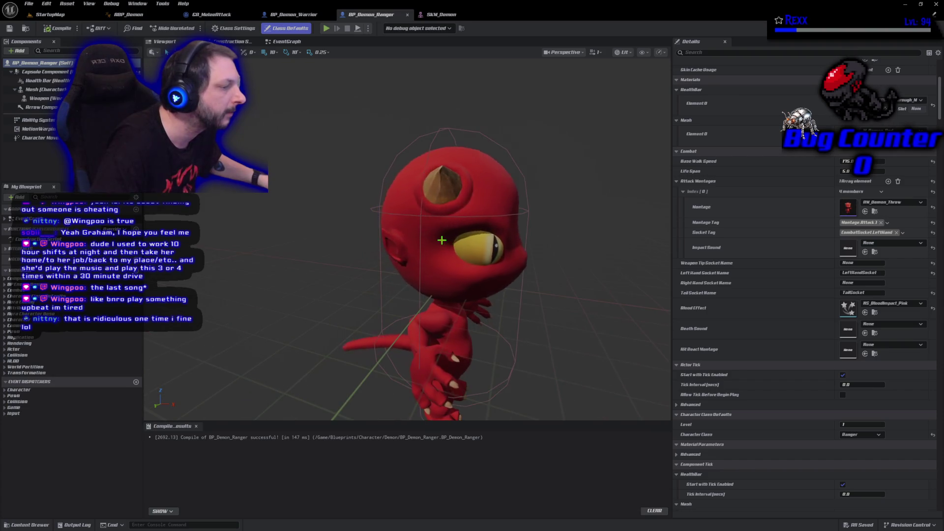
pyautogui.scroll(-5, 442, 240)
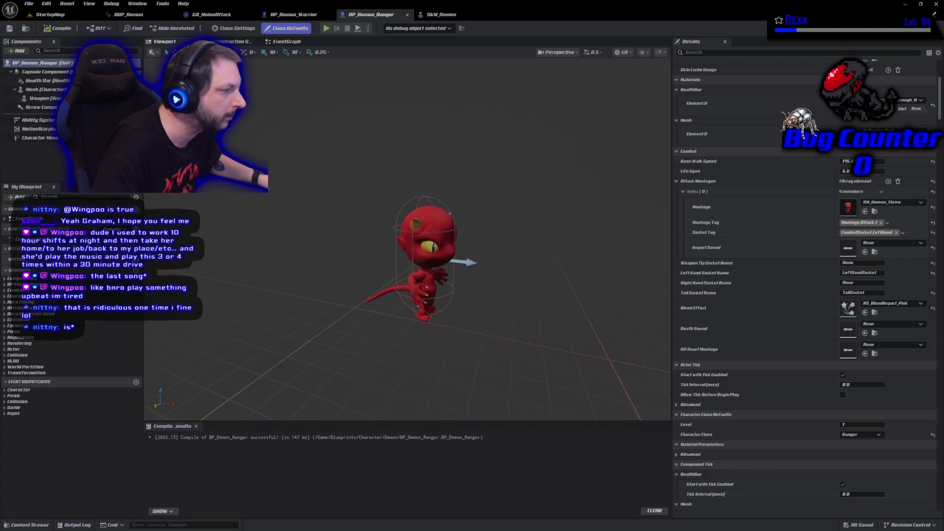
pyautogui.scroll(3, 423, 260)
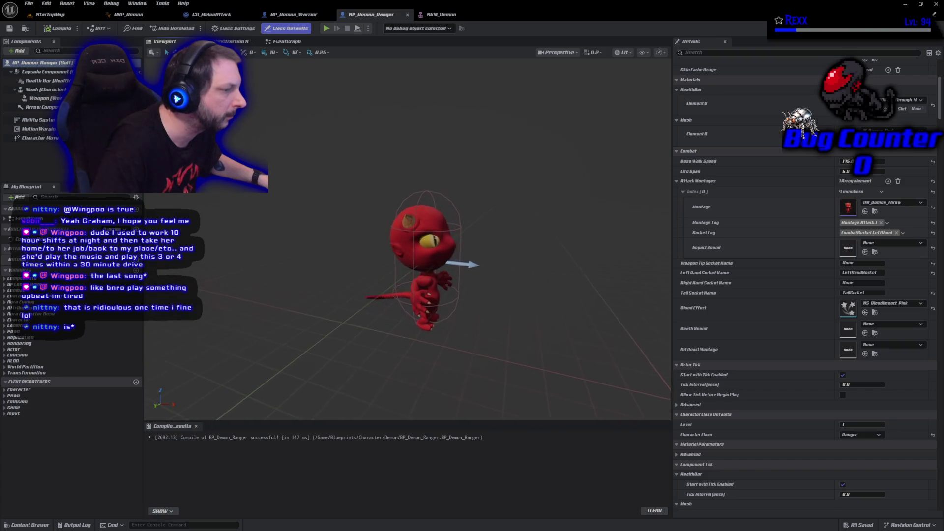
pyautogui.scroll(3, 443, 266)
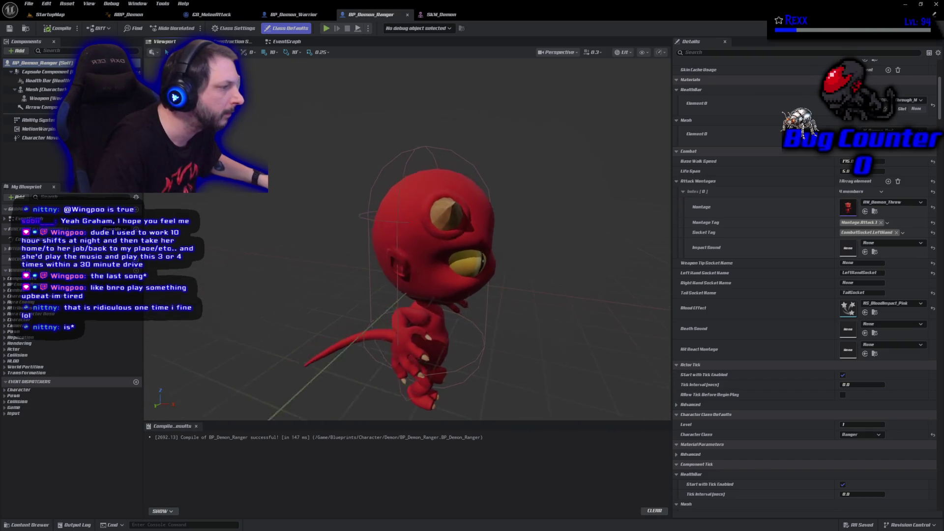
pyautogui.moveTo(442, 240)
pyautogui.mouseDown()
pyautogui.moveTo(431, 207)
pyautogui.moveTo(442, 240)
pyautogui.moveTo(453, 236)
pyautogui.moveTo(443, 240)
pyautogui.mouseUp()
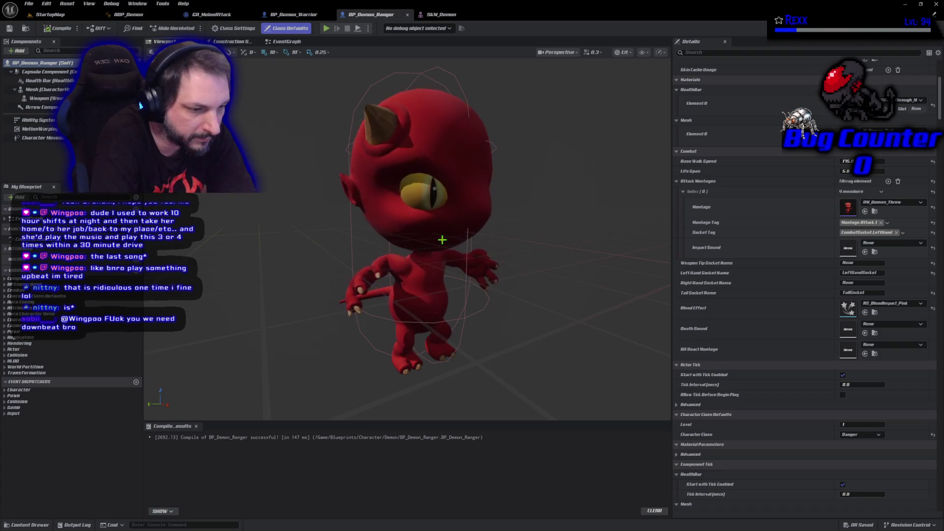
pyautogui.moveTo(442, 240); pyautogui.dragTo(442, 240)
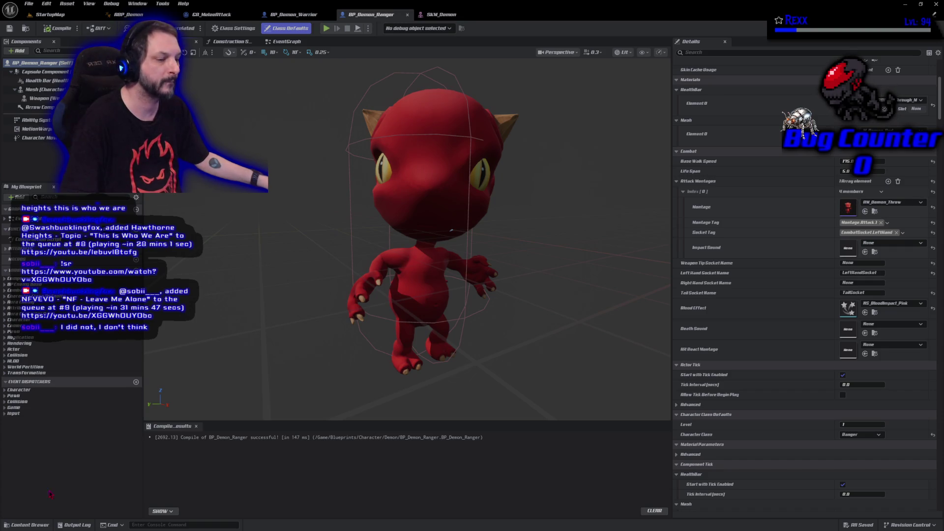
pyautogui.click(29, 525)
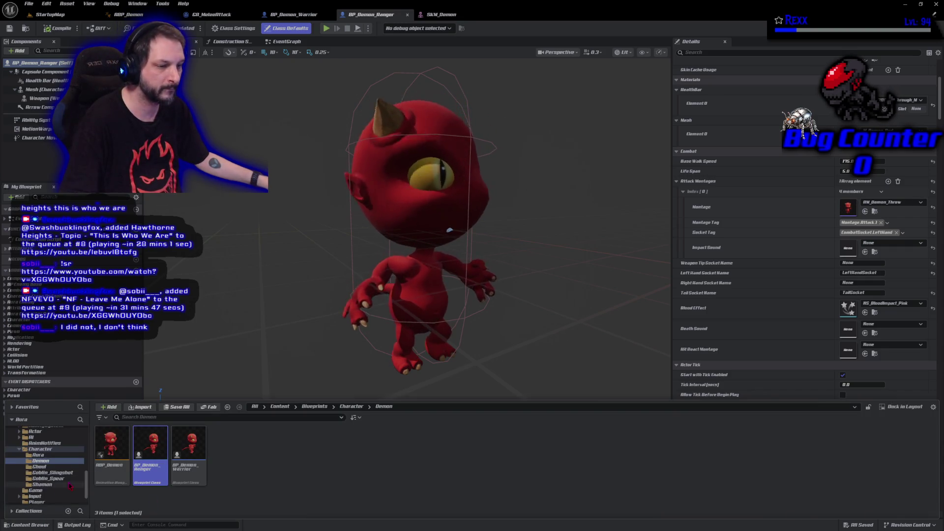
# Browse to Blueprints > AbilitySystem > Enemy > Abilities and open GA_RangedAttack
pyautogui.scroll(-10, 59, 472)
pyautogui.scroll(-2, 64, 479)
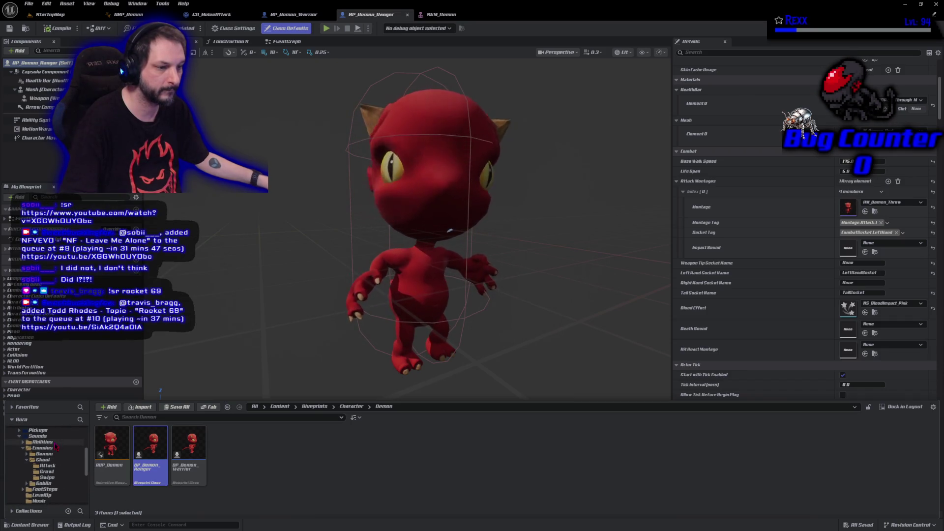
pyautogui.click(57, 442)
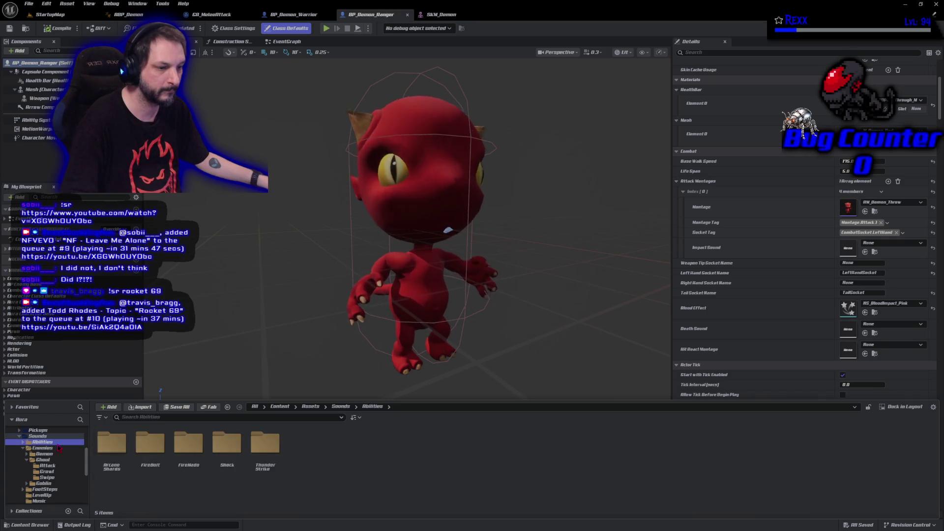
pyautogui.scroll(10, 45, 467)
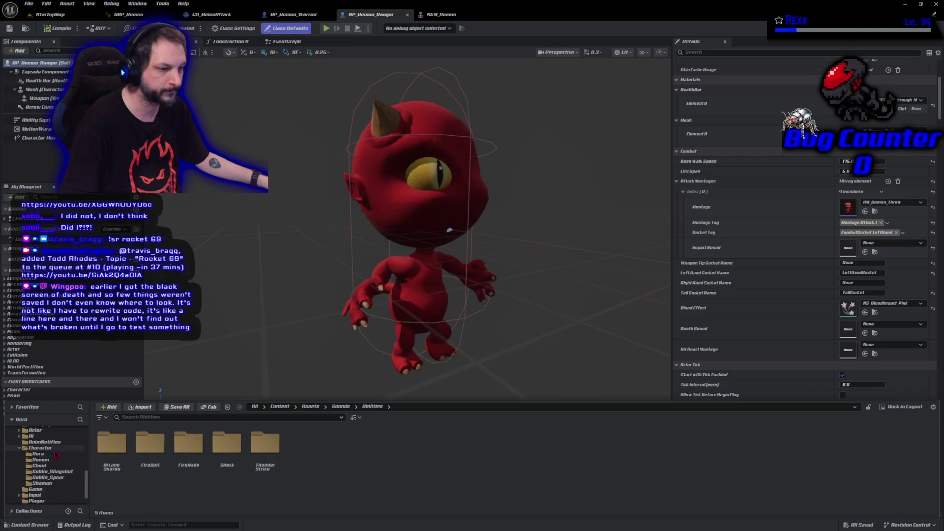
pyautogui.scroll(2, 42, 462)
pyautogui.click(49, 448)
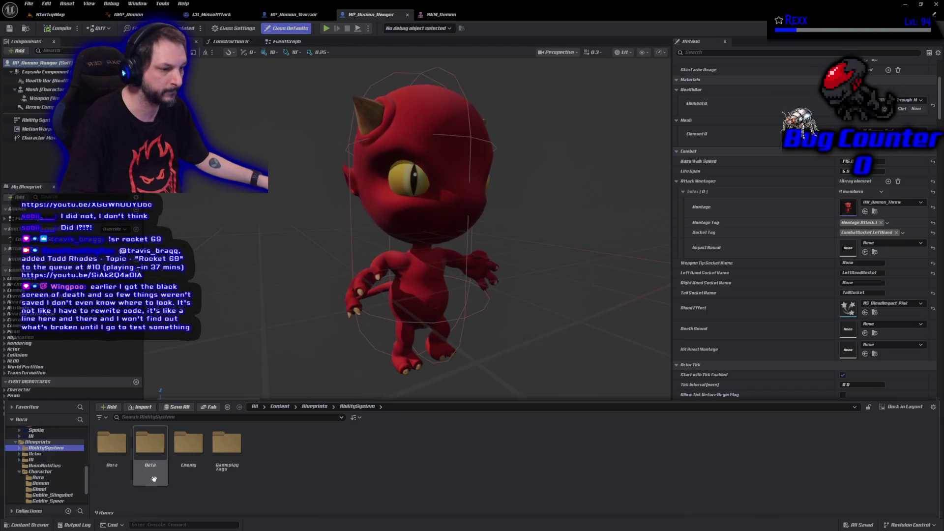
pyautogui.doubleClick(187, 457)
pyautogui.click(123, 470)
pyautogui.doubleClick(123, 470)
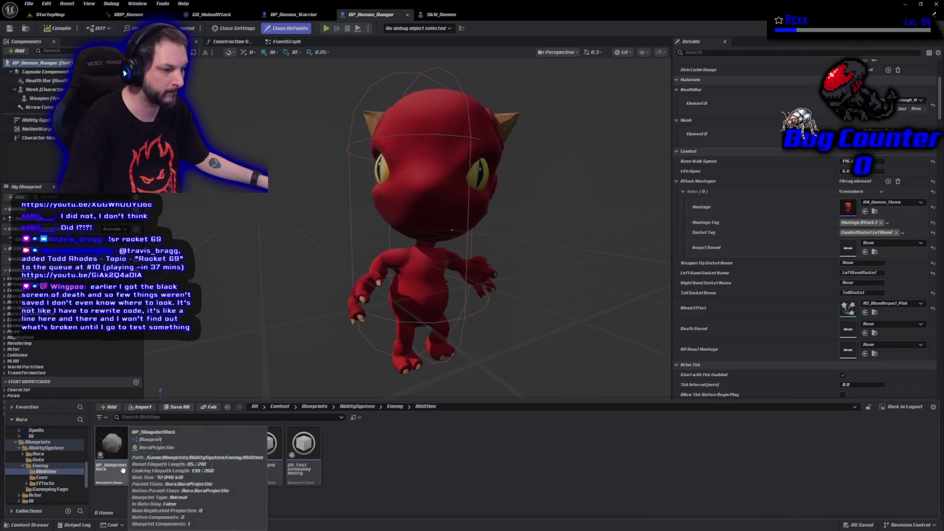
pyautogui.doubleClick(271, 484)
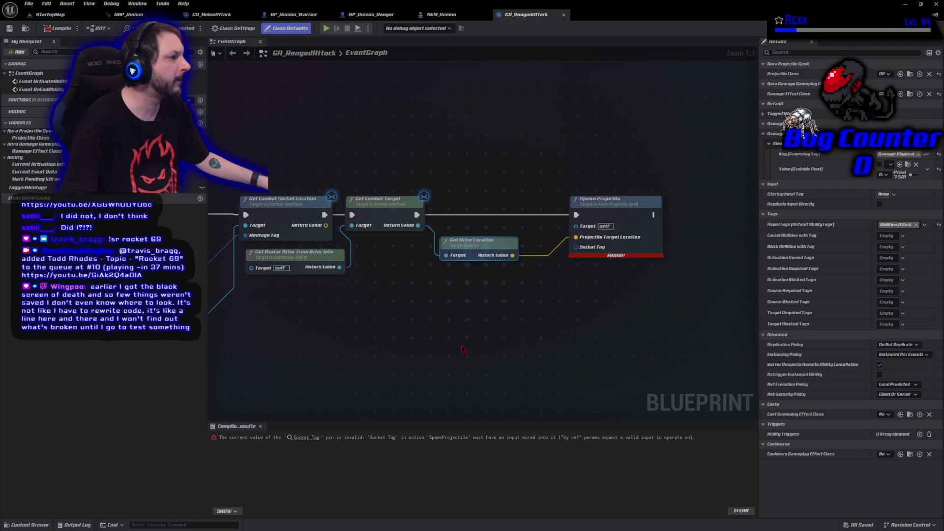
# Pan and zoom the EventGraph over PlayMontageAndWait, Wait Gameplay Event and Spawn Projectile
pyautogui.moveTo(499, 353); pyautogui.dragTo(538, 343)
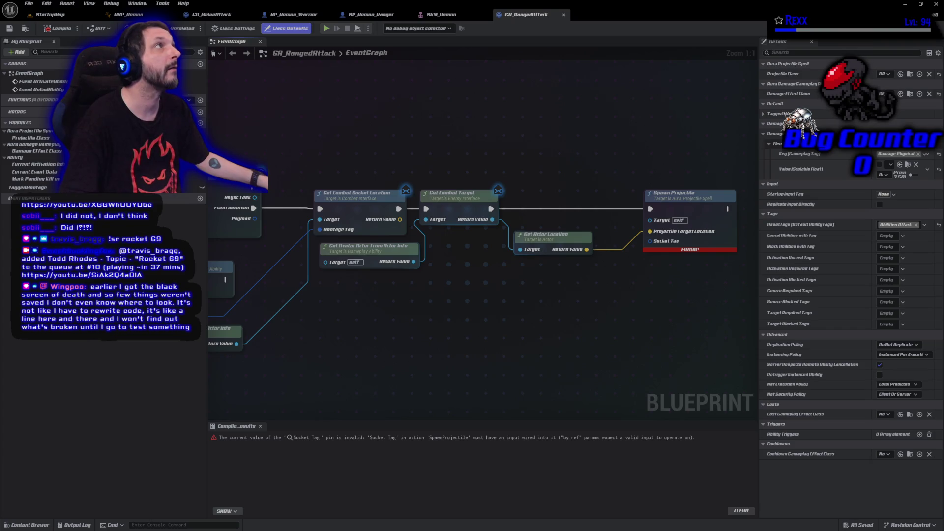
pyautogui.scroll(-3, 436, 323)
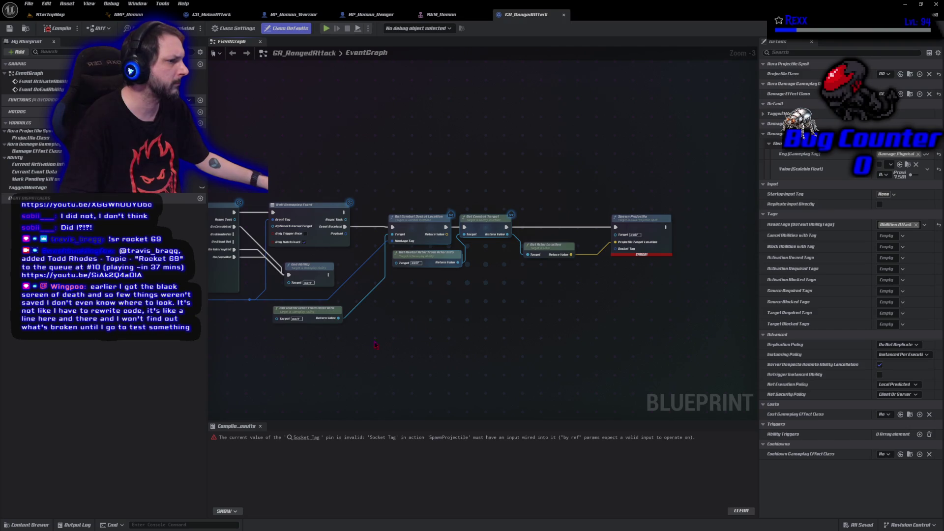
pyautogui.moveTo(338, 360); pyautogui.dragTo(142, 328)
pyautogui.moveTo(924, 343)
pyautogui.mouseDown()
pyautogui.moveTo(442, 310)
pyautogui.moveTo(492, 322)
pyautogui.mouseUp()
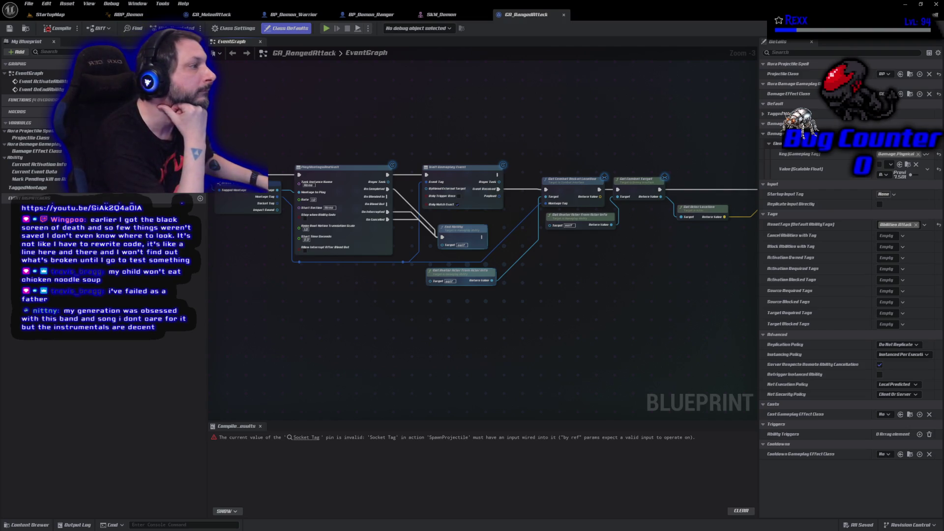
pyautogui.moveTo(637, 277)
pyautogui.mouseDown()
pyautogui.moveTo(426, 279)
pyautogui.moveTo(678, 257)
pyautogui.moveTo(655, 266)
pyautogui.mouseUp()
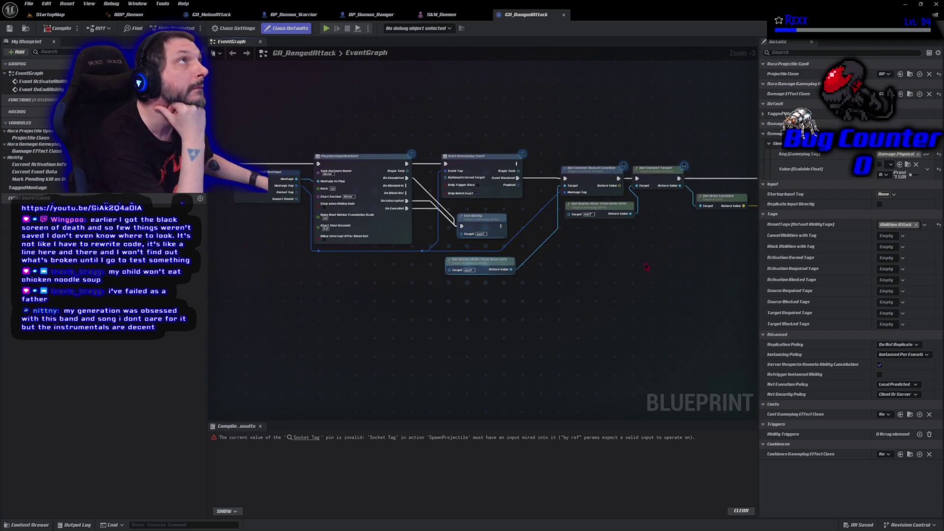
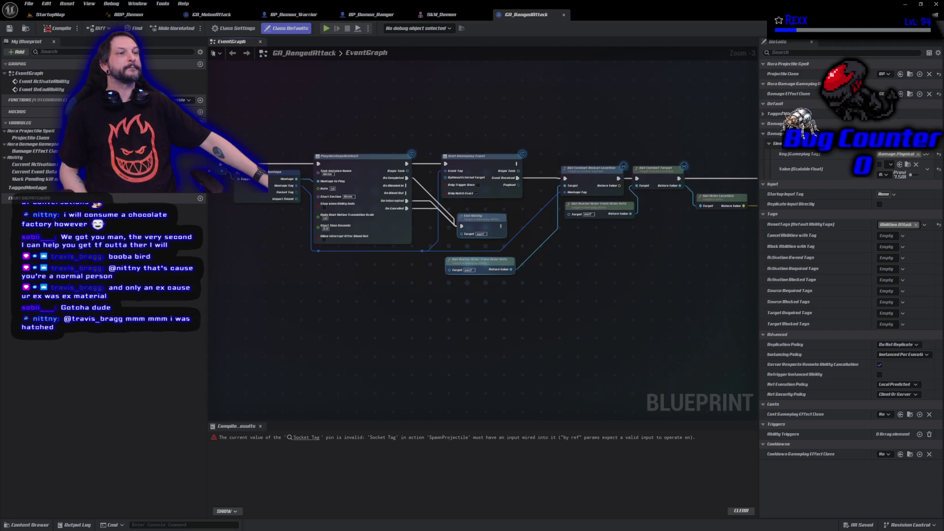
# Delete the old BP_Demon actor from the StartupMap level
pyautogui.click(50, 14)
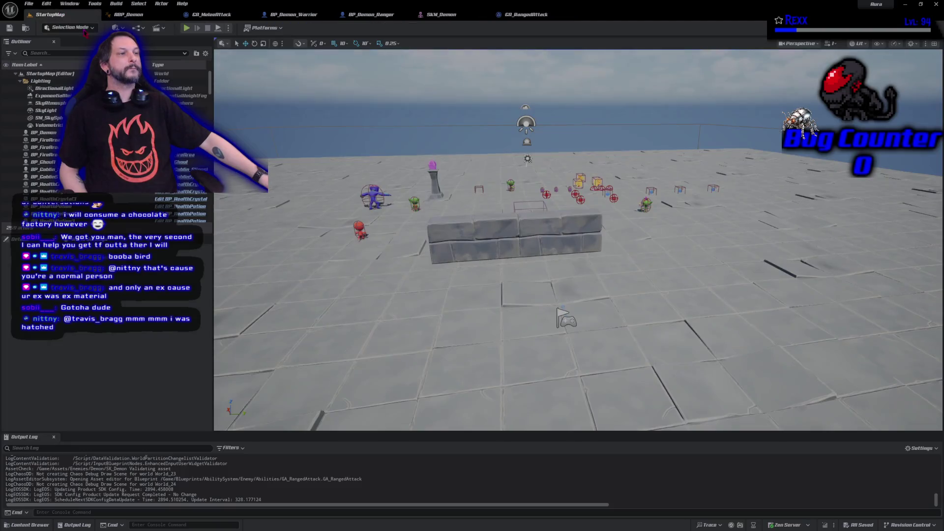
pyautogui.click(357, 231)
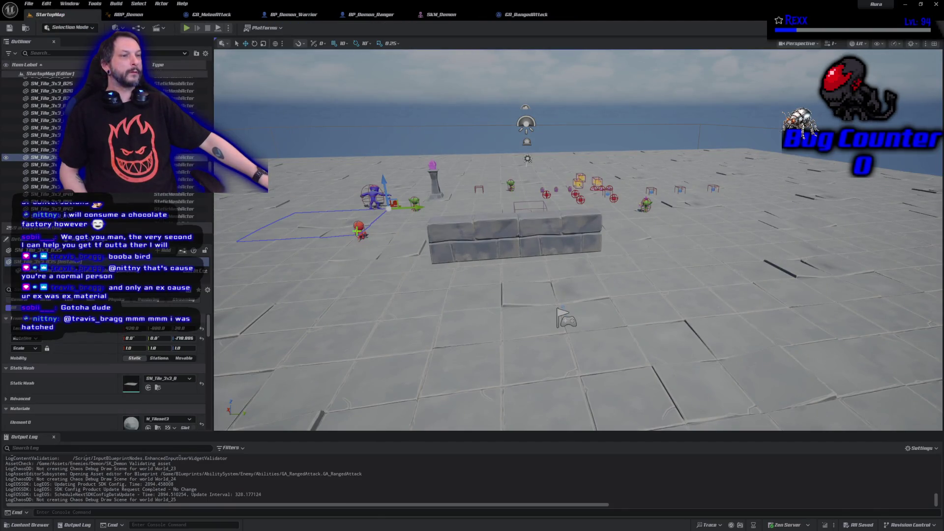
pyautogui.click(357, 227)
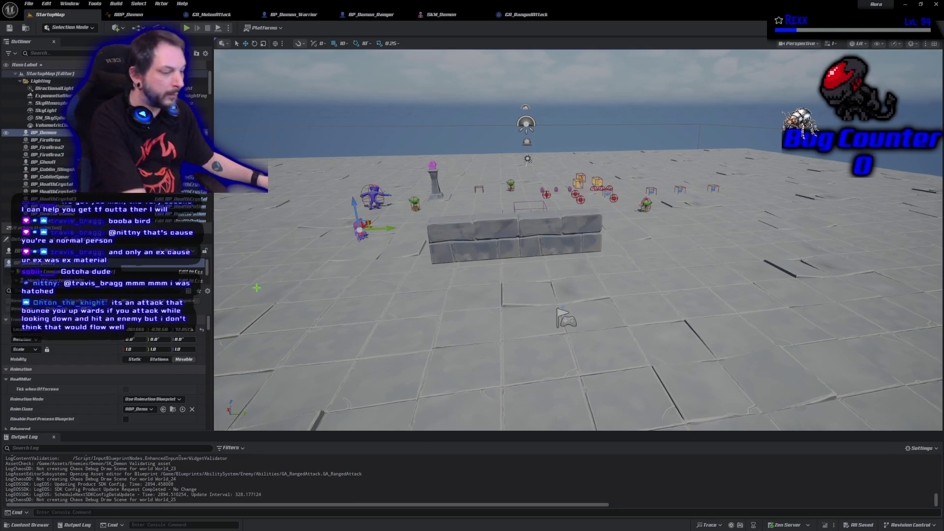
pyautogui.press('Delete')
# Place a BP_Demon_Warrior and a BP_Demon_Ranger in the level and save it
pyautogui.click(30, 525)
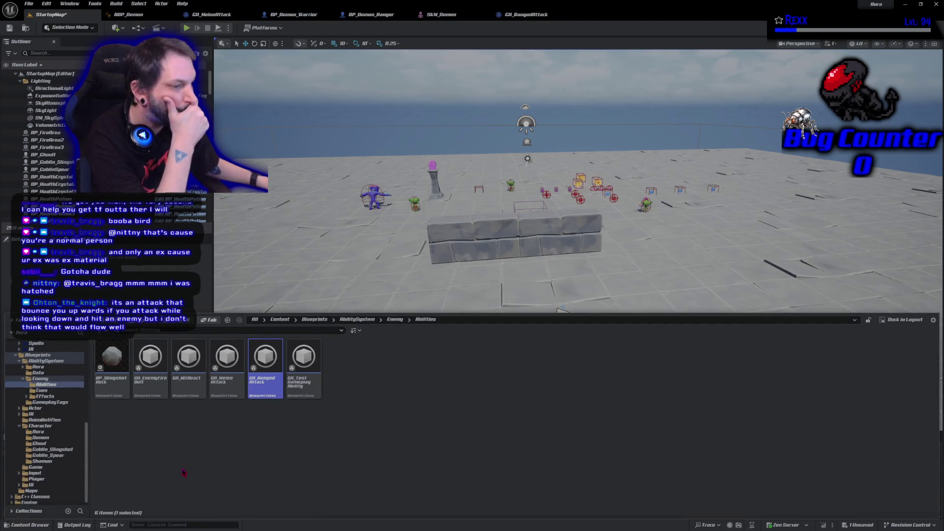
pyautogui.hotkey('alt', 'Left')
pyautogui.hotkey('alt', 'Left')
pyautogui.hotkey('alt', 'Left')
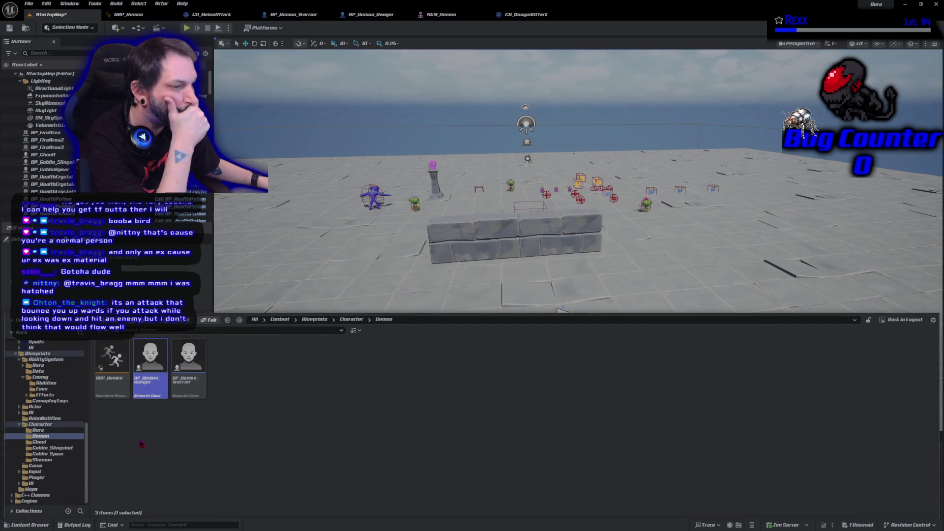
pyautogui.moveTo(189, 364)
pyautogui.mouseDown()
pyautogui.moveTo(290, 269)
pyautogui.moveTo(310, 224)
pyautogui.mouseUp()
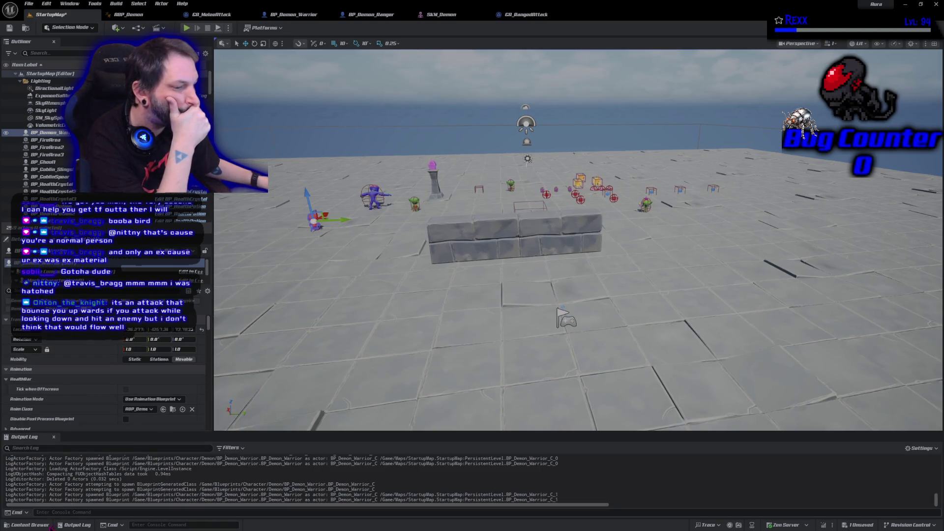
pyautogui.click(29, 525)
pyautogui.moveTo(152, 364)
pyautogui.mouseDown()
pyautogui.moveTo(252, 363)
pyautogui.moveTo(632, 232)
pyautogui.moveTo(618, 216)
pyautogui.mouseUp()
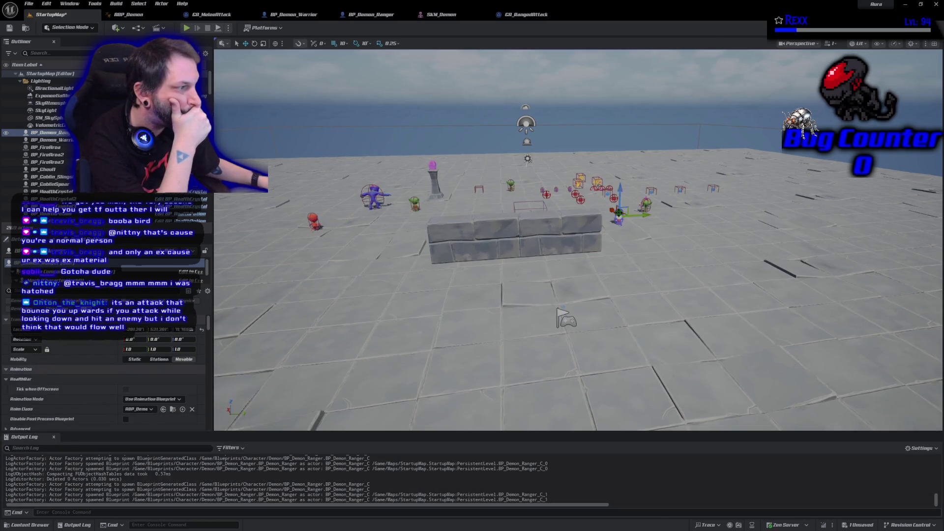
pyautogui.click(10, 28)
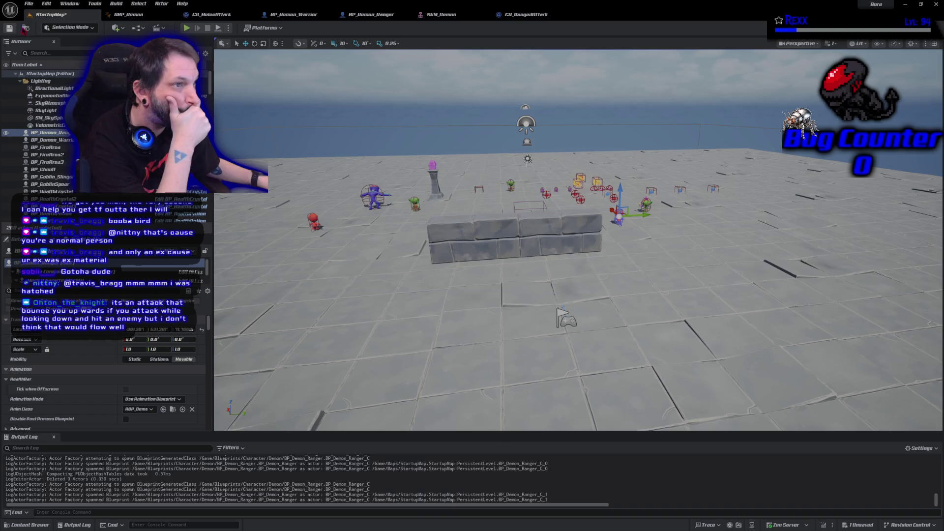
pyautogui.click(527, 14)
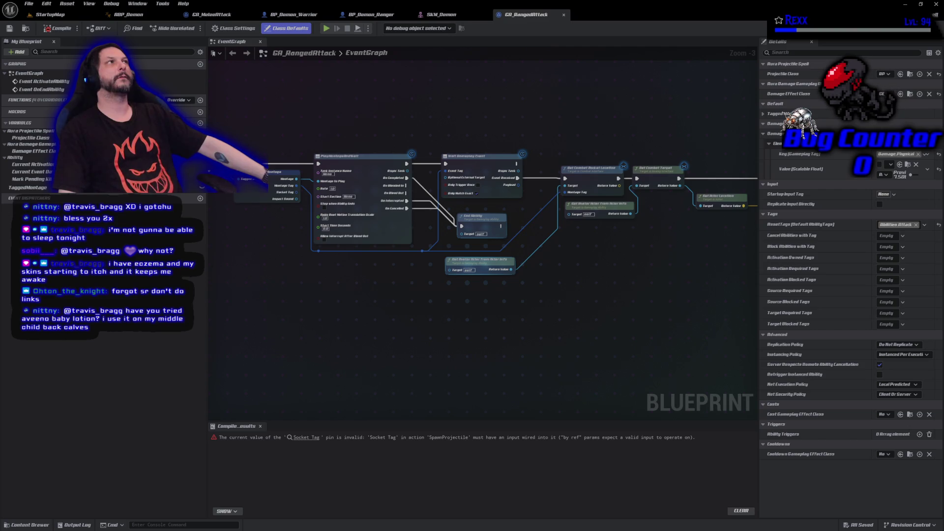
pyautogui.hotkey('alt', 'p')
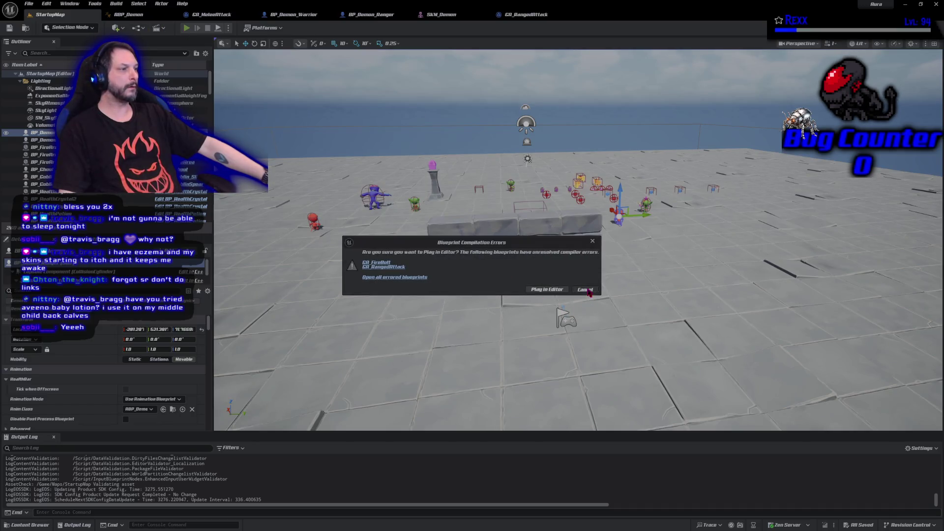
pyautogui.click(585, 289)
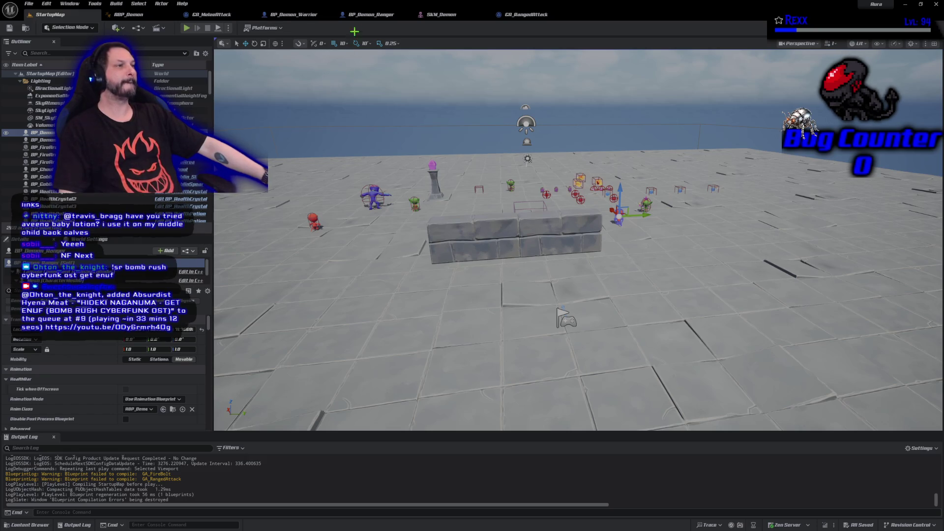
pyautogui.click(548, 18)
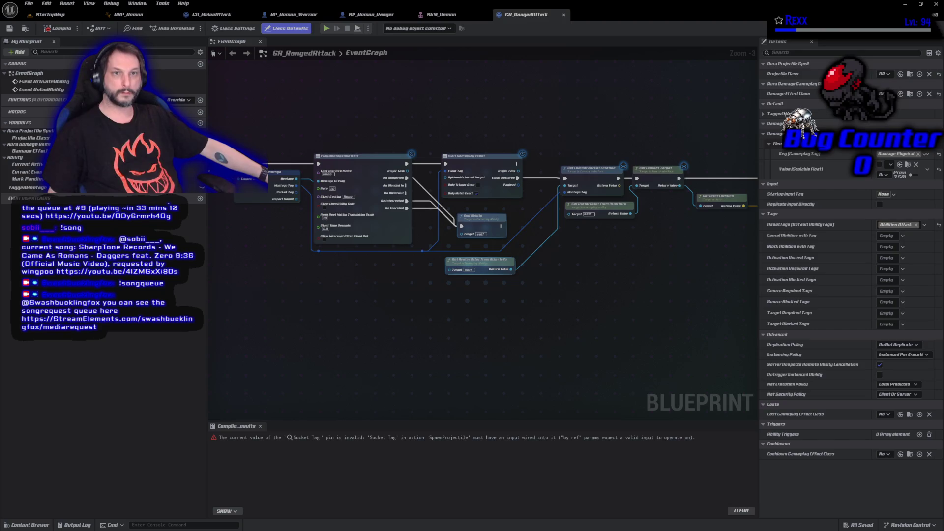
pyautogui.hotkey('alt', 'Tab')
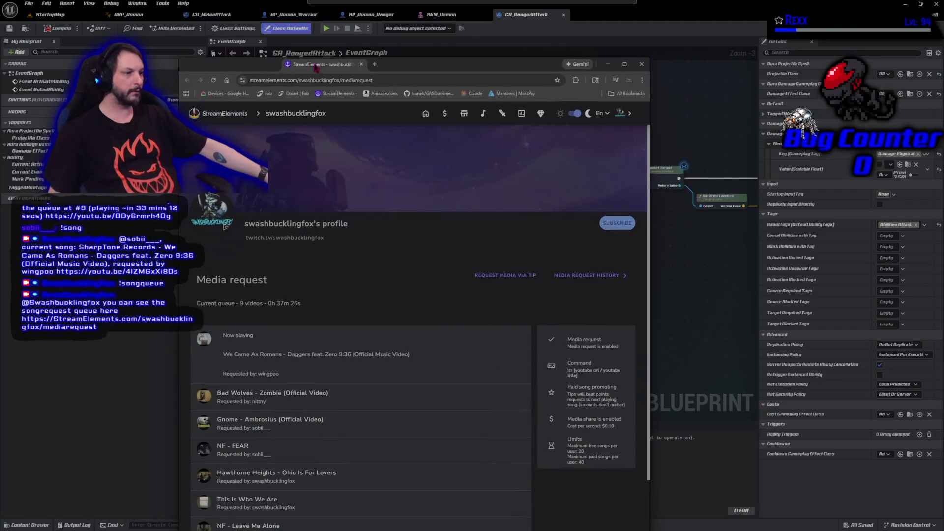
pyautogui.scroll(-2, 396, 383)
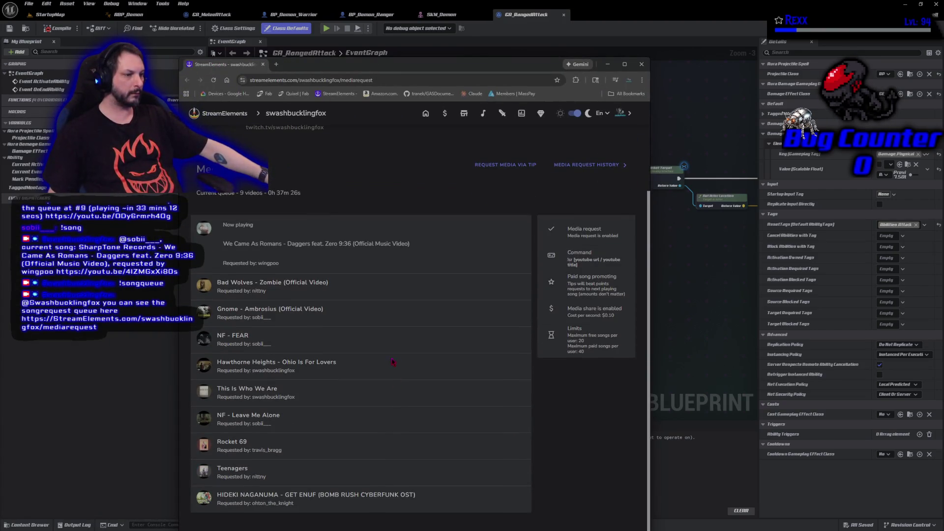
pyautogui.moveTo(368, 69)
pyautogui.mouseDown()
pyautogui.moveTo(487, 37)
pyautogui.moveTo(573, 44)
pyautogui.mouseUp()
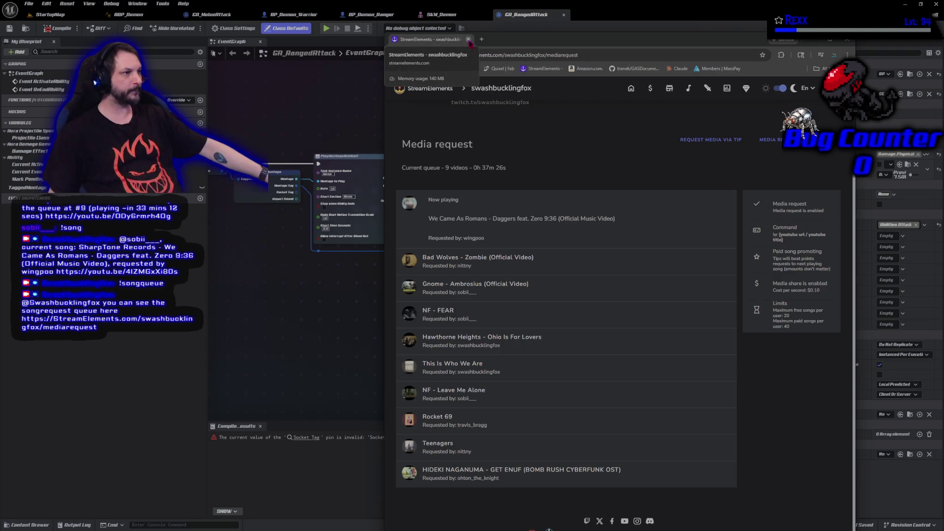
pyautogui.click(469, 39)
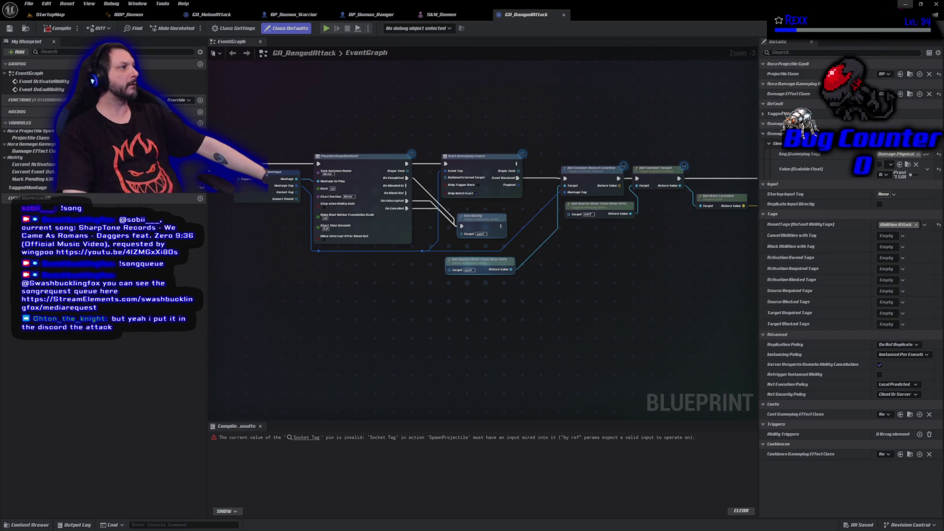
pyautogui.click(905, 4)
pyautogui.click(387, 191)
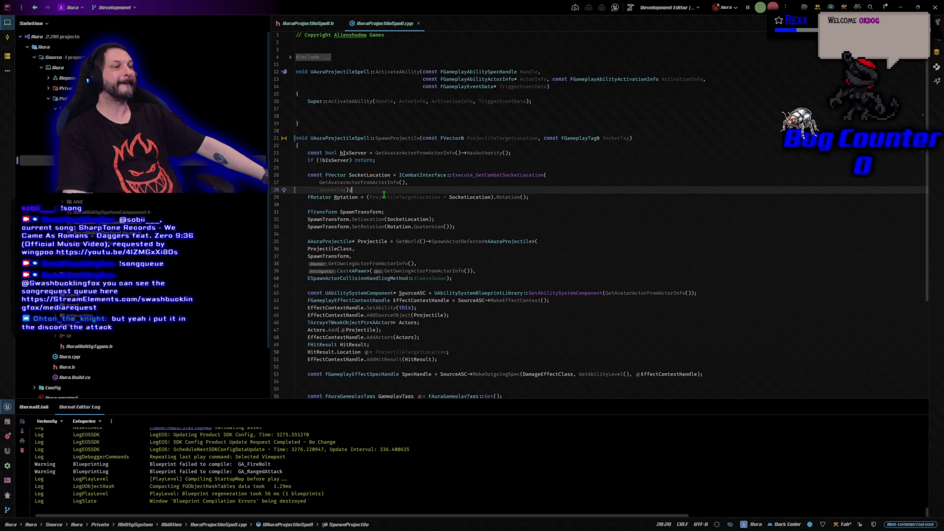
pyautogui.hotkey('alt', 'Tab')
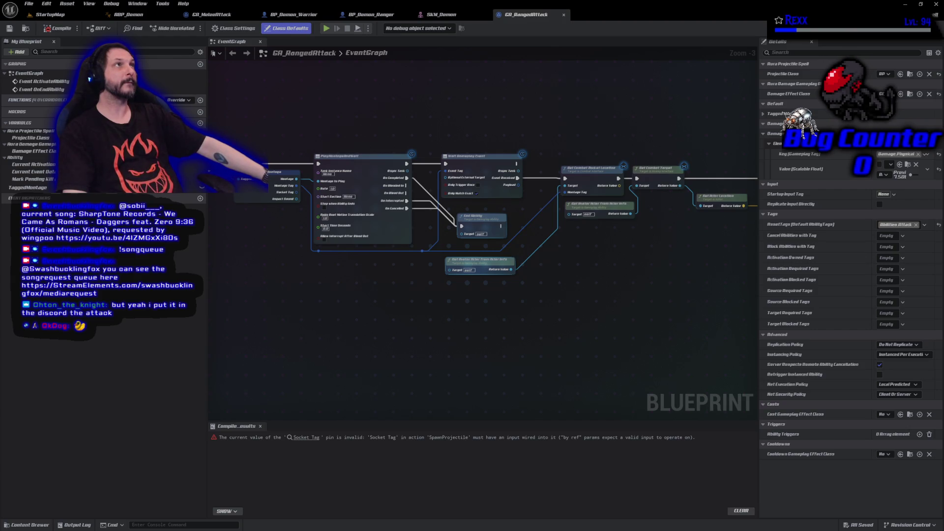
# Route the Break Tagged Montage return wire through reroute nodes in GA_RangedAttack
pyautogui.moveTo(211, 246)
pyautogui.mouseDown()
pyautogui.moveTo(251, 274)
pyautogui.moveTo(198, 261)
pyautogui.mouseUp()
pyautogui.moveTo(337, 213)
pyautogui.mouseDown()
pyautogui.moveTo(348, 278)
pyautogui.moveTo(418, 293)
pyautogui.moveTo(526, 339)
pyautogui.moveTo(487, 301)
pyautogui.mouseUp()
pyautogui.write('reroute')
pyautogui.press('Return')
pyautogui.write('rer')
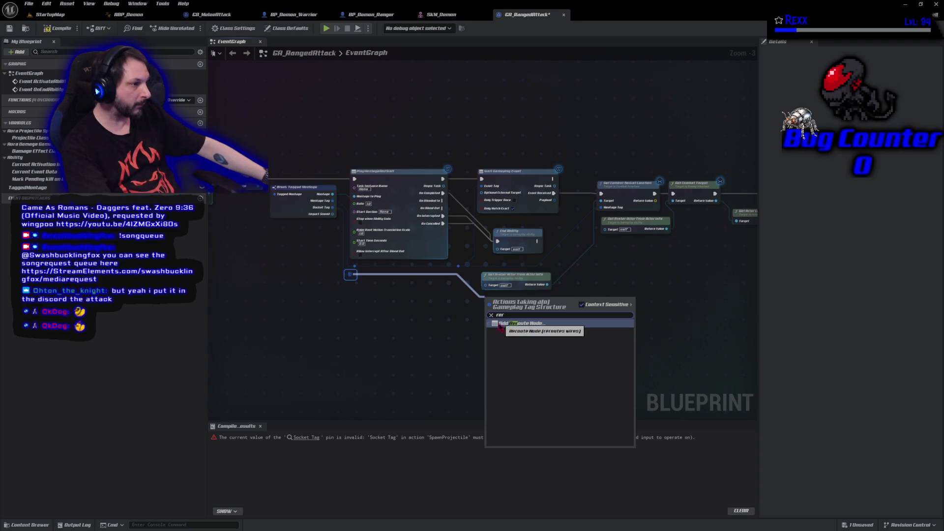
pyautogui.click(499, 323)
pyautogui.moveTo(359, 316)
pyautogui.mouseDown()
pyautogui.moveTo(330, 270)
pyautogui.moveTo(351, 320)
pyautogui.moveTo(467, 322)
pyautogui.moveTo(519, 313)
pyautogui.moveTo(579, 322)
pyautogui.moveTo(569, 320)
pyautogui.mouseUp()
pyautogui.write('rer')
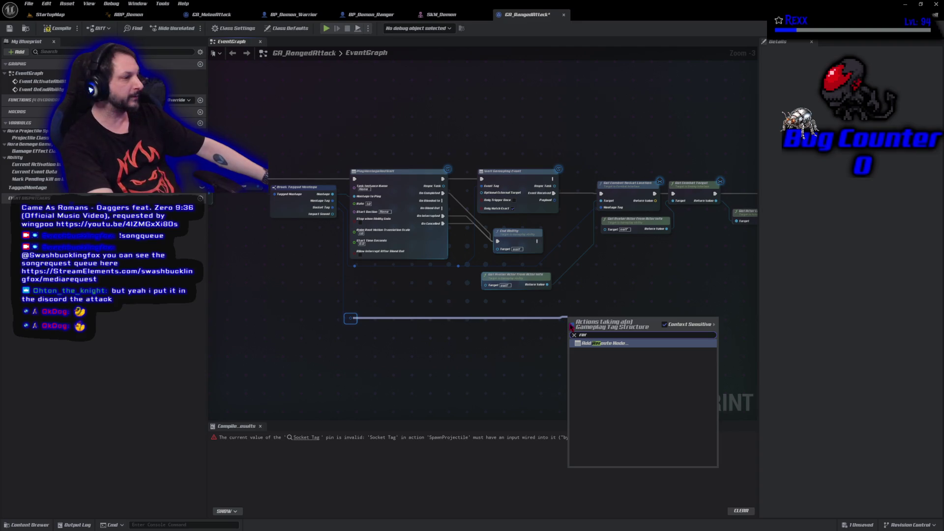
pyautogui.click(614, 344)
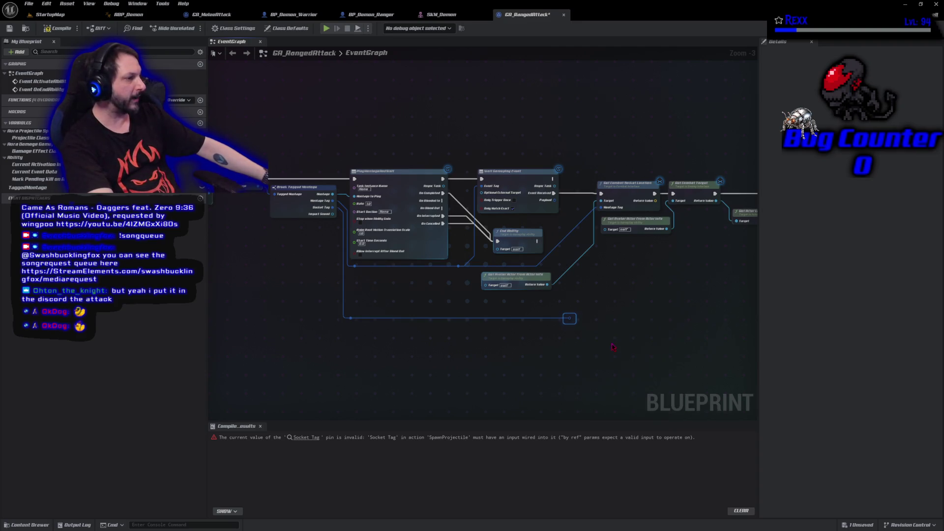
pyautogui.moveTo(570, 319)
pyautogui.mouseDown()
pyautogui.moveTo(589, 275)
pyautogui.moveTo(664, 296)
pyautogui.moveTo(622, 305)
pyautogui.moveTo(568, 217)
pyautogui.mouseUp()
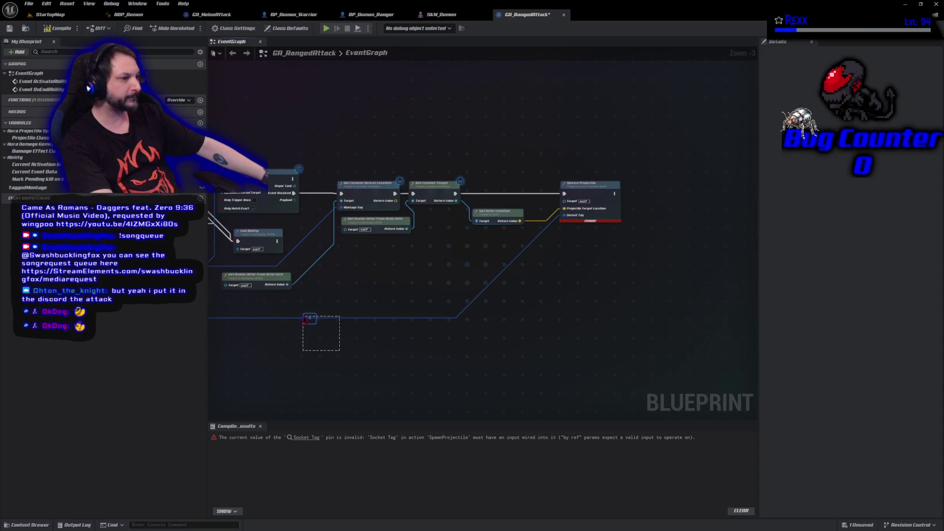
pyautogui.moveTo(298, 316); pyautogui.dragTo(548, 318)
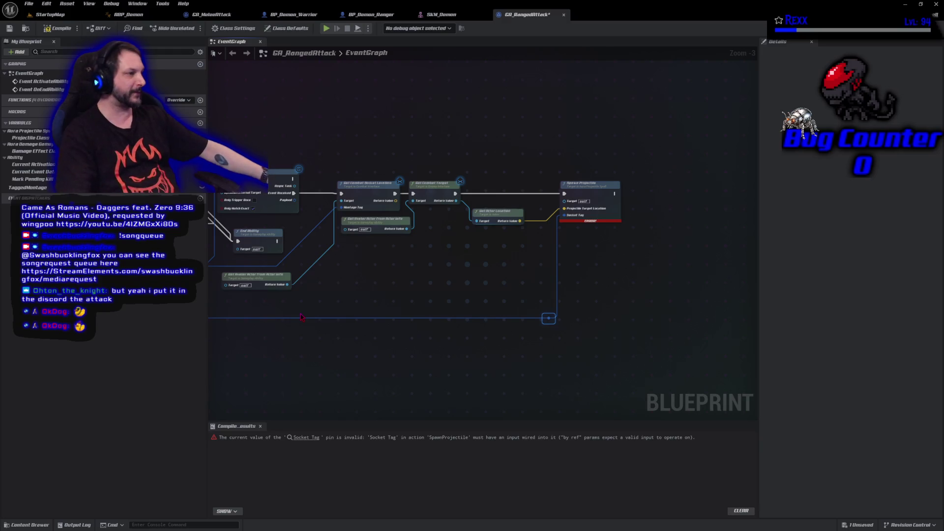
# Compile and save the GA_RangedAttack blueprint
pyautogui.click(57, 28)
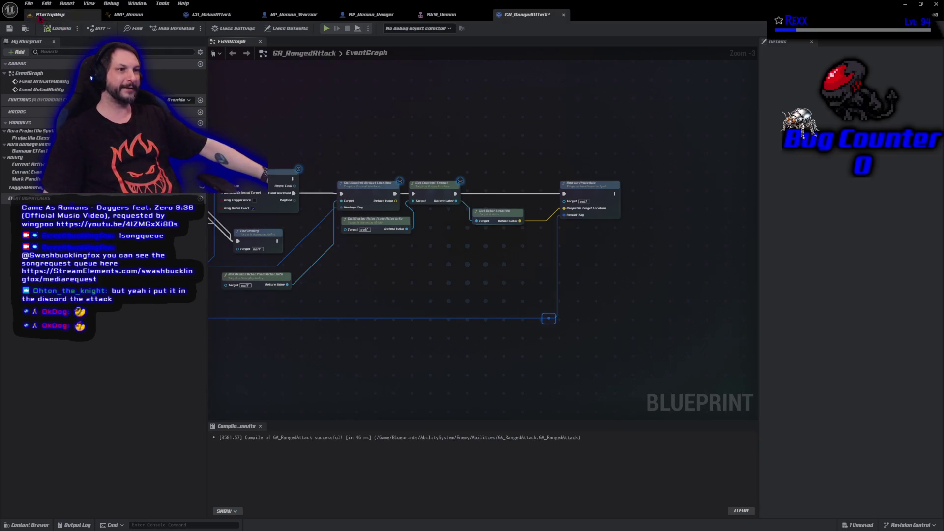
pyautogui.click(28, 3)
pyautogui.click(53, 51)
pyautogui.moveTo(355, 362)
pyautogui.mouseDown()
pyautogui.moveTo(535, 364)
pyautogui.moveTo(503, 361)
pyautogui.mouseUp()
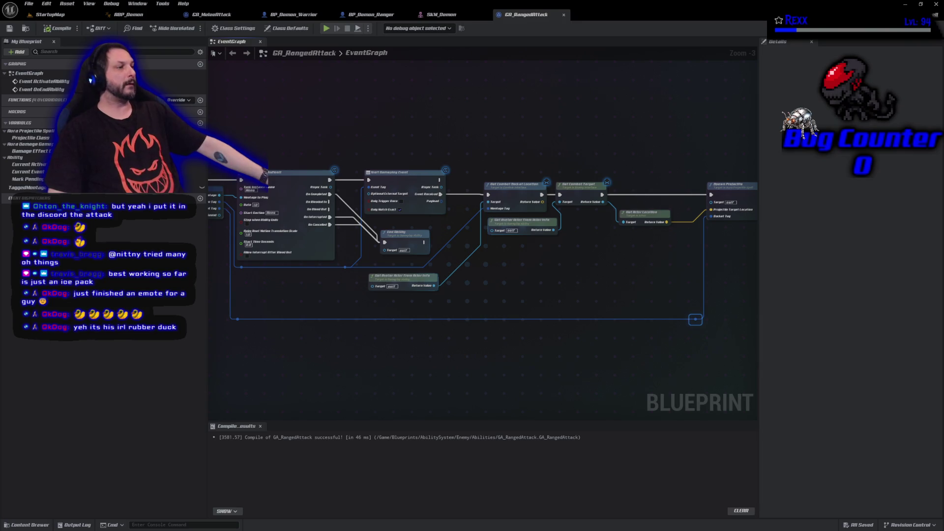
pyautogui.moveTo(505, 292)
pyautogui.mouseDown()
pyautogui.moveTo(428, 312)
pyautogui.moveTo(428, 291)
pyautogui.mouseUp()
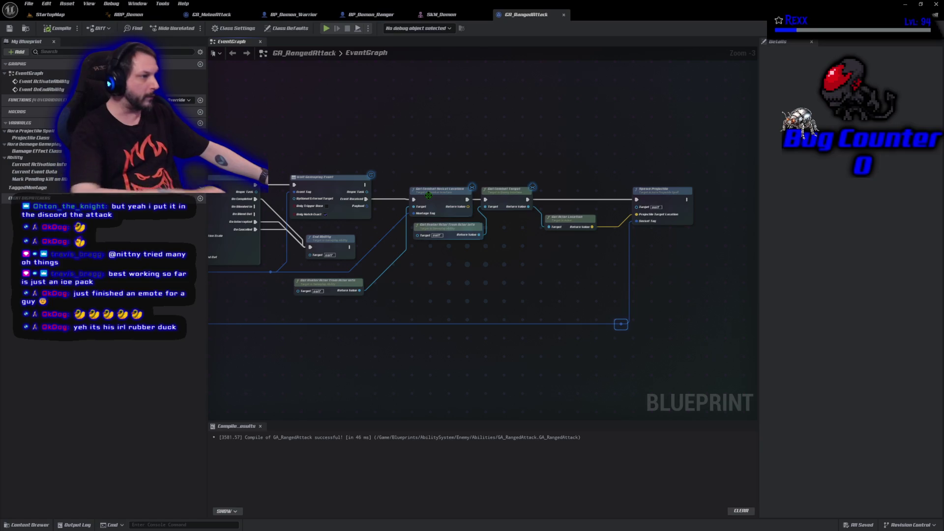
# Delete Get Combat Socket Location and wire Event Received straight into Get Combat Target
pyautogui.click(429, 195)
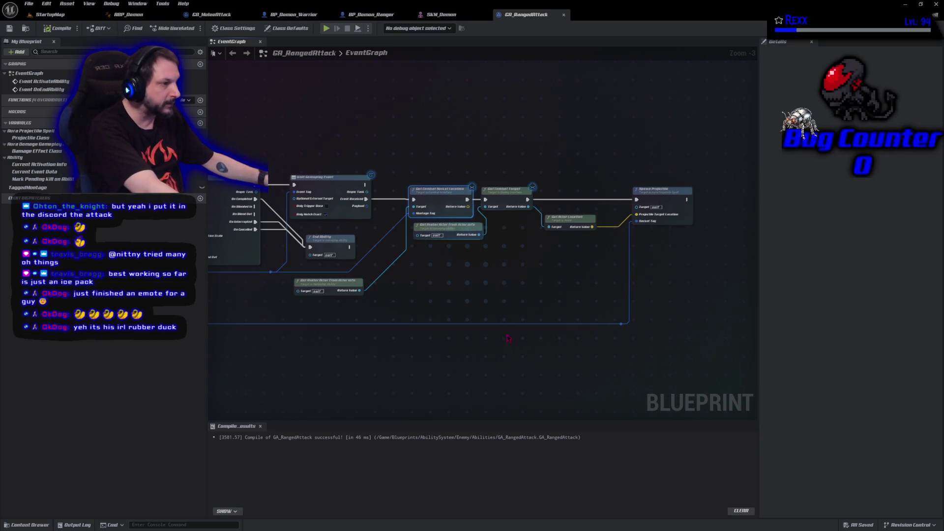
pyautogui.press('Delete')
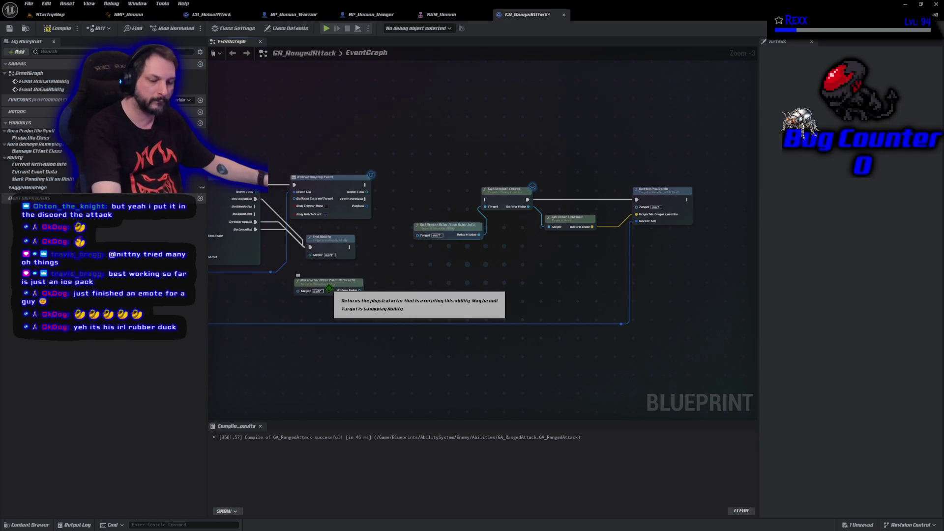
pyautogui.hotkey('ctrl', 'z')
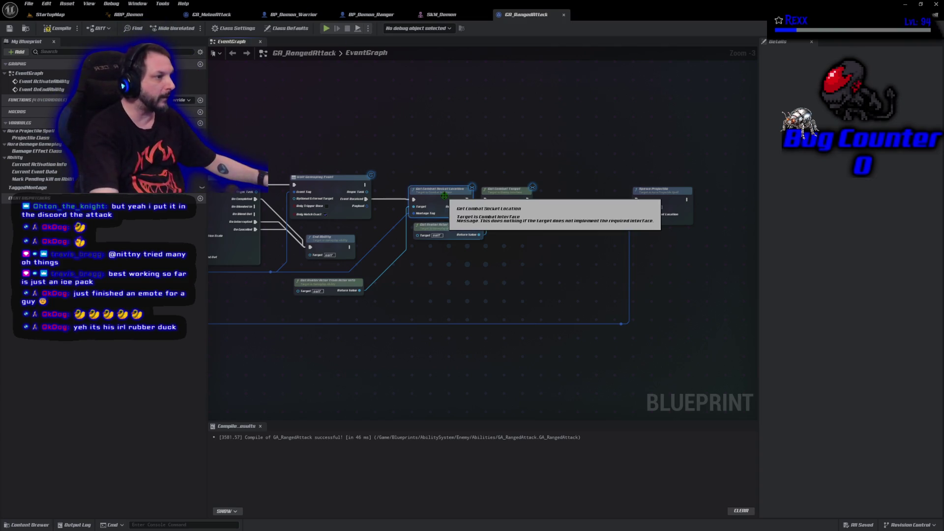
pyautogui.click(444, 196)
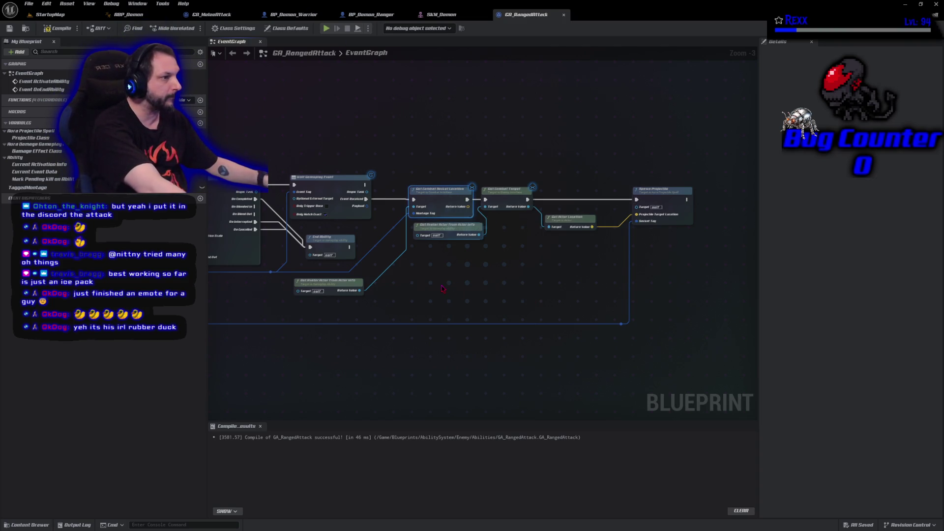
pyautogui.press('Delete')
pyautogui.moveTo(365, 199)
pyautogui.mouseDown()
pyautogui.moveTo(413, 209)
pyautogui.moveTo(484, 200)
pyautogui.mouseUp()
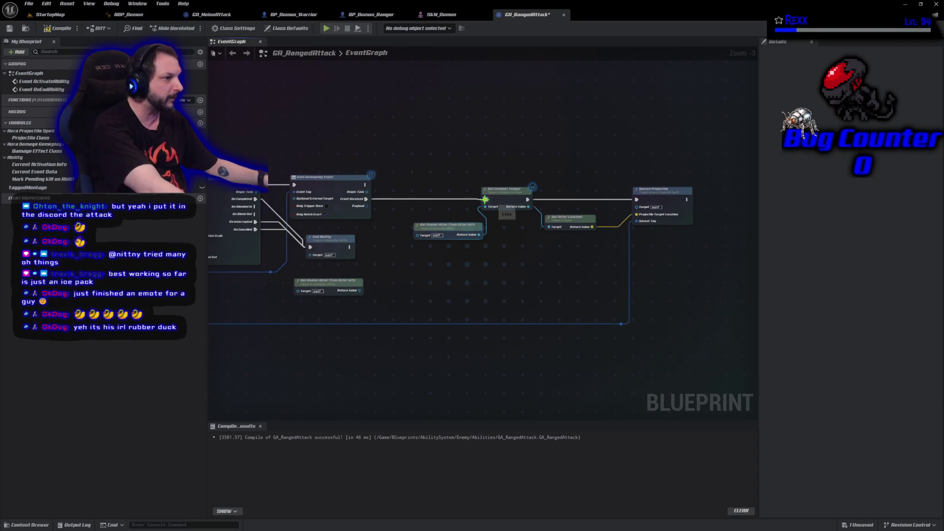
# Remove the leftover Get Avatar Actor From Actor Info node and recompile GA_RangedAttack
pyautogui.click(347, 289)
pyautogui.press('Delete')
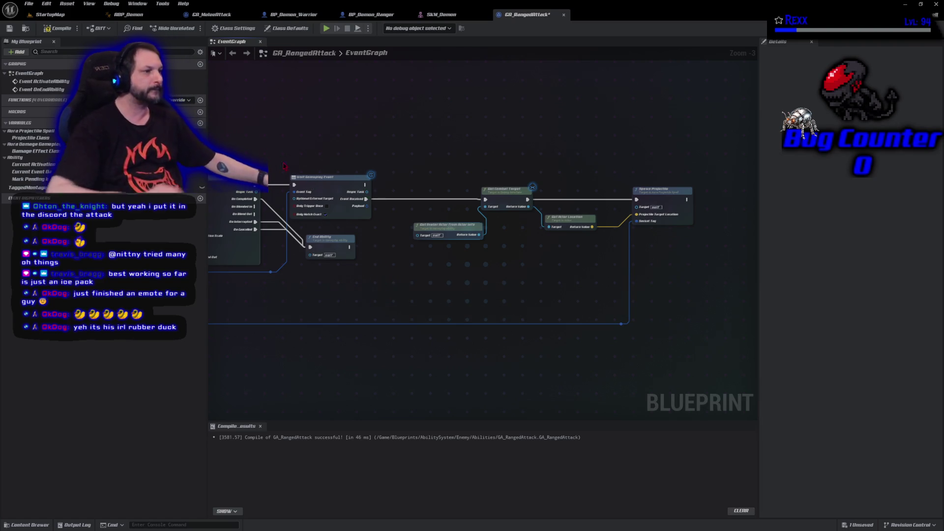
pyautogui.click(58, 28)
pyautogui.moveTo(271, 309); pyautogui.dragTo(421, 311)
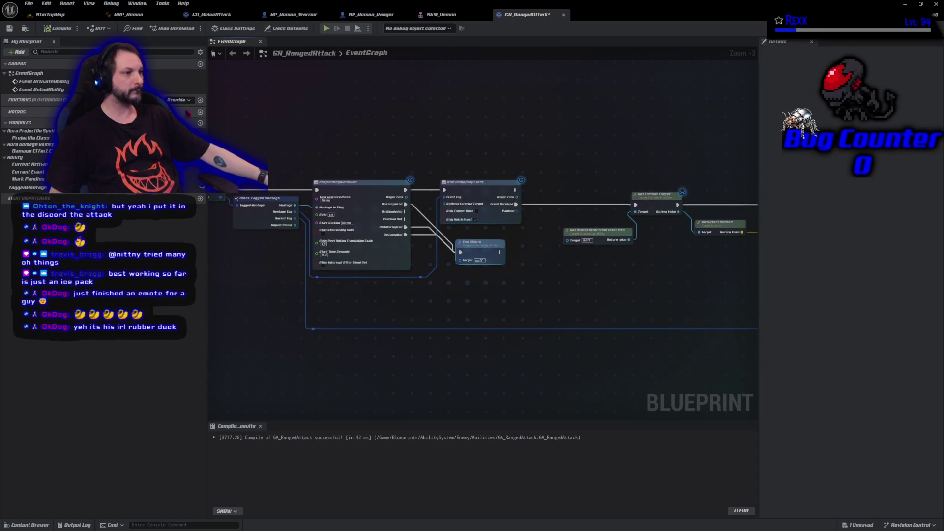
pyautogui.click(28, 3)
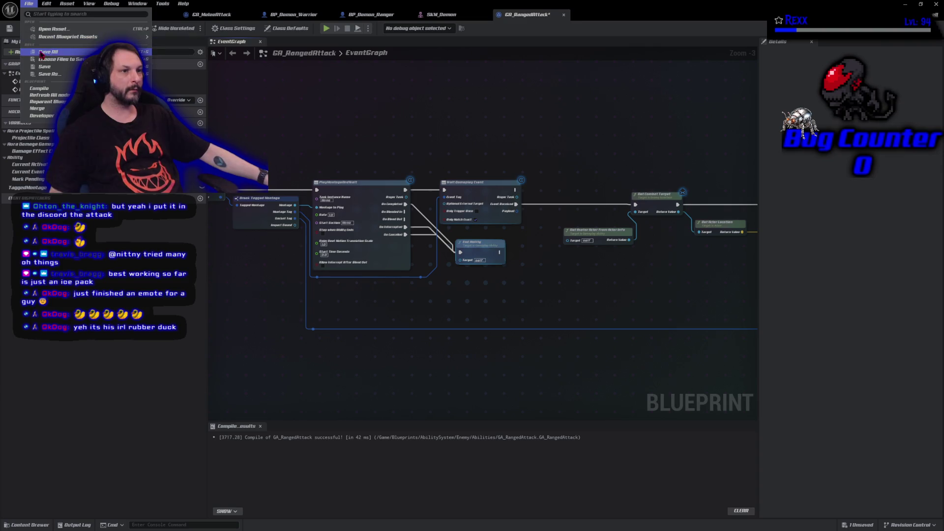
# Save all assets, play StartupMap, and open the failing GA_FireBolt from the errors
pyautogui.click(41, 52)
pyautogui.moveTo(630, 301); pyautogui.dragTo(480, 322)
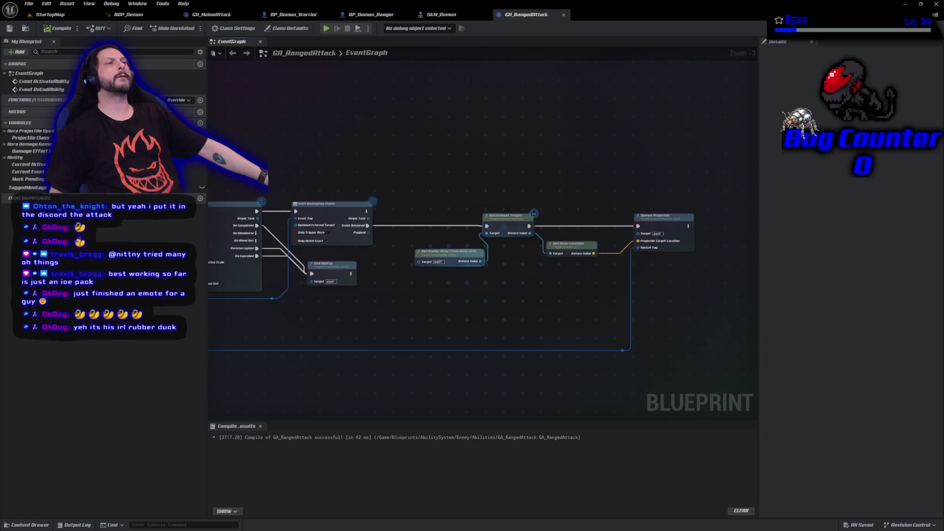
pyautogui.click(51, 15)
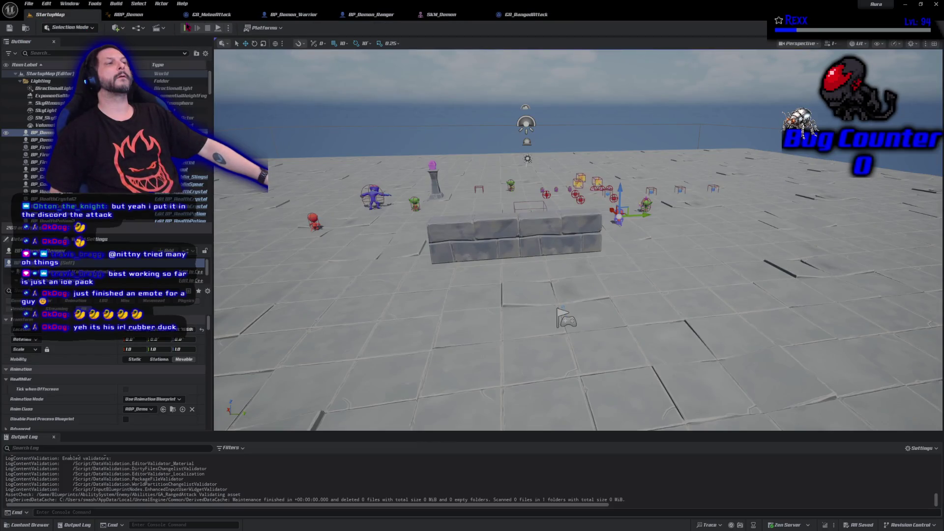
pyautogui.click(187, 30)
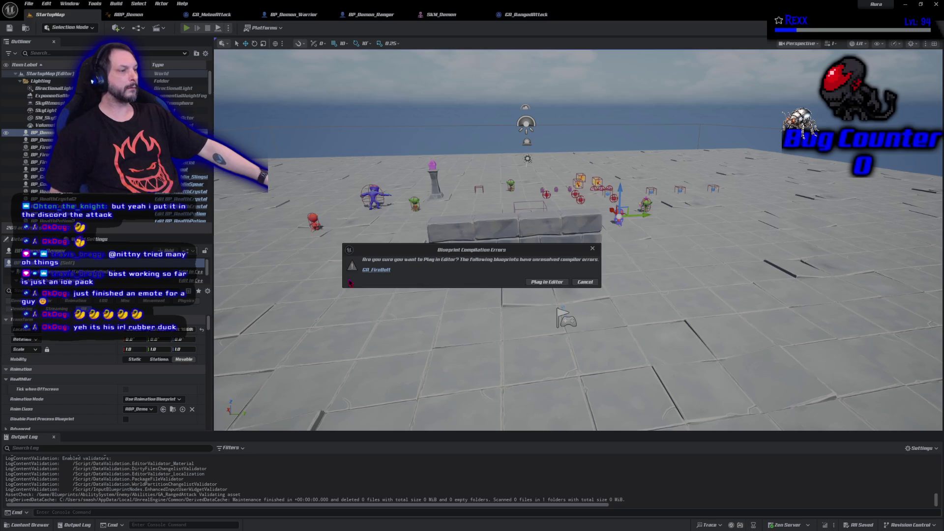
pyautogui.click(378, 270)
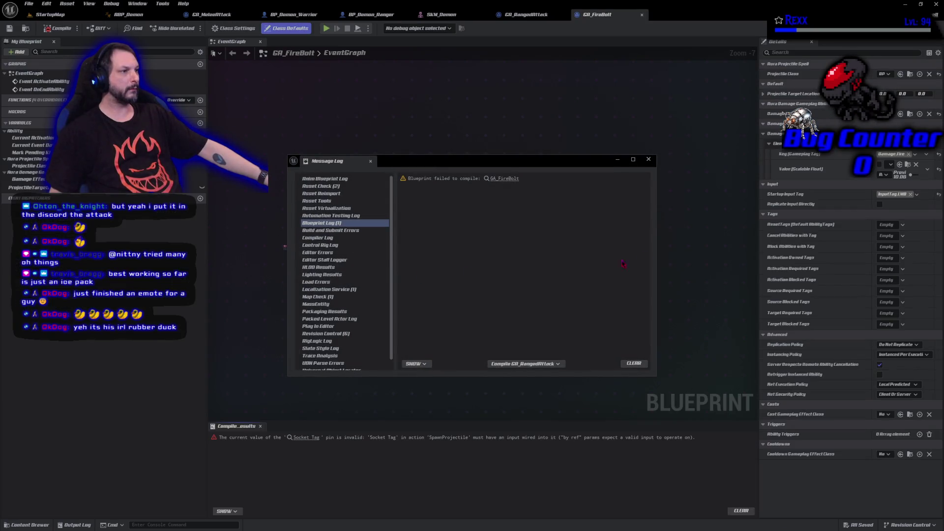
# Feed Spawn Projectile's Socket Tag with a Make Literal Gameplay Tag set to CombatSocket.Weapon
pyautogui.click(649, 159)
pyautogui.scroll(7, 533, 311)
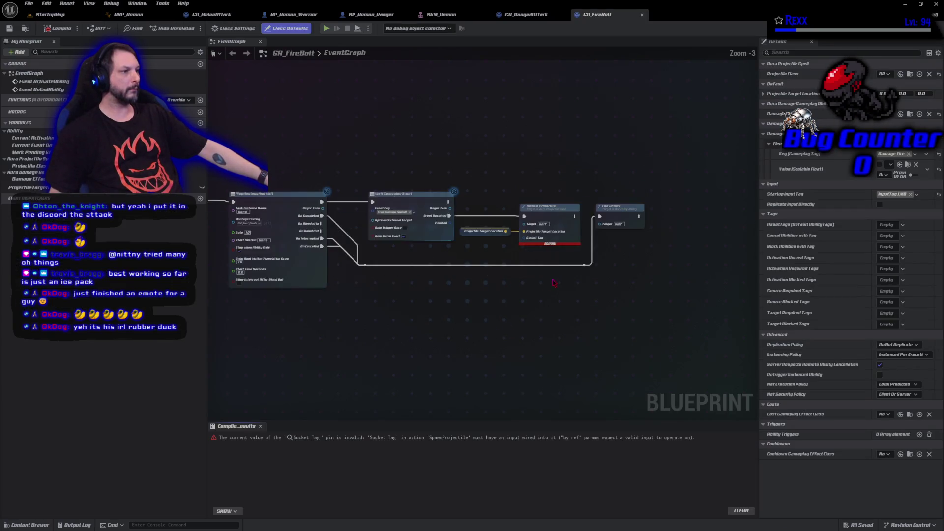
pyautogui.scroll(-3, 534, 311)
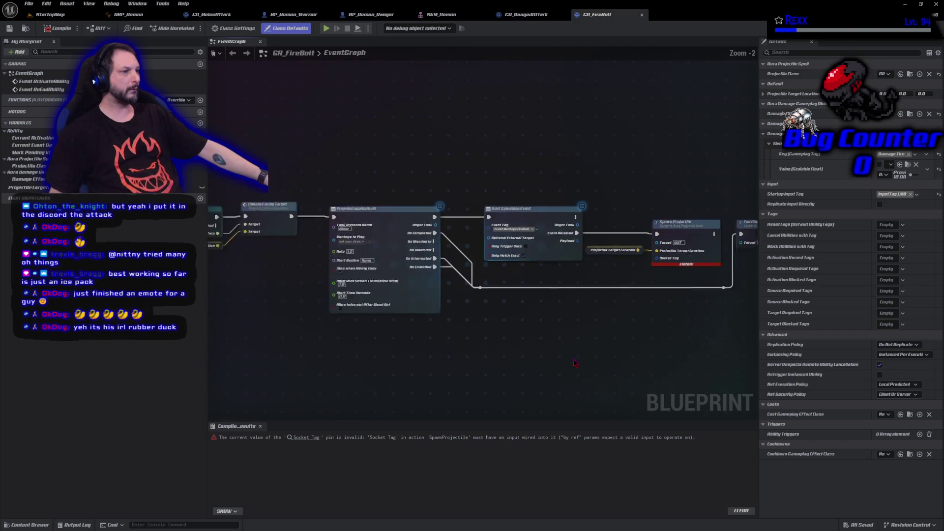
pyautogui.moveTo(455, 391)
pyautogui.mouseDown()
pyautogui.moveTo(555, 367)
pyautogui.moveTo(621, 371)
pyautogui.moveTo(706, 353)
pyautogui.moveTo(388, 352)
pyautogui.moveTo(450, 344)
pyautogui.mouseUp()
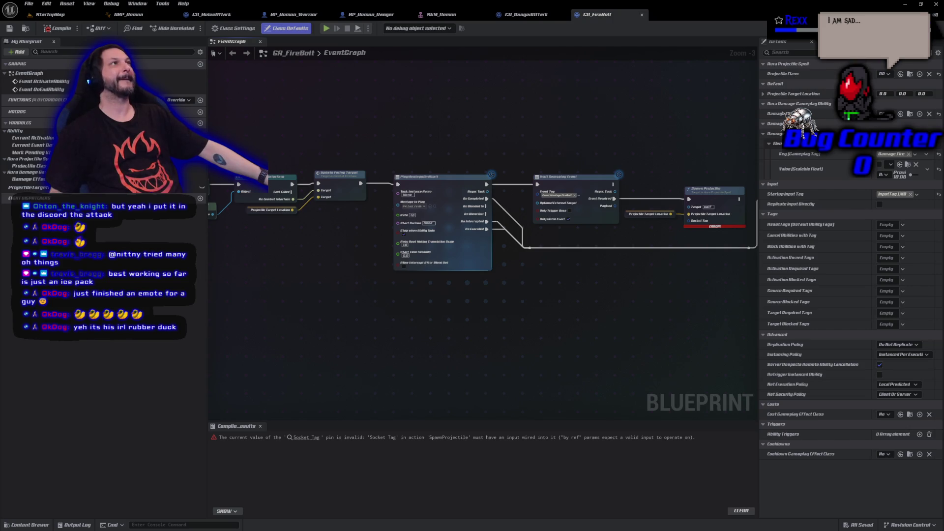
pyautogui.moveTo(700, 224); pyautogui.dragTo(645, 232)
pyautogui.click(690, 315)
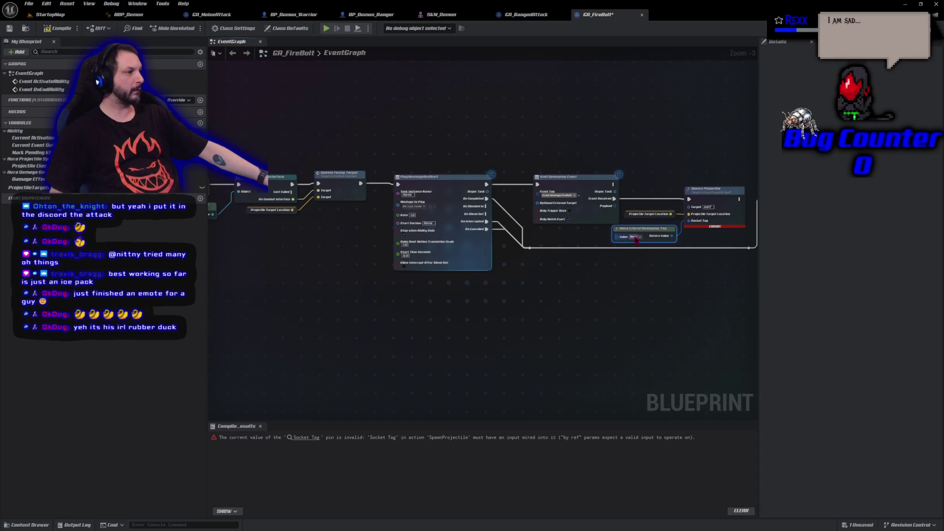
pyautogui.click(635, 237)
pyautogui.click(633, 299)
pyautogui.click(643, 330)
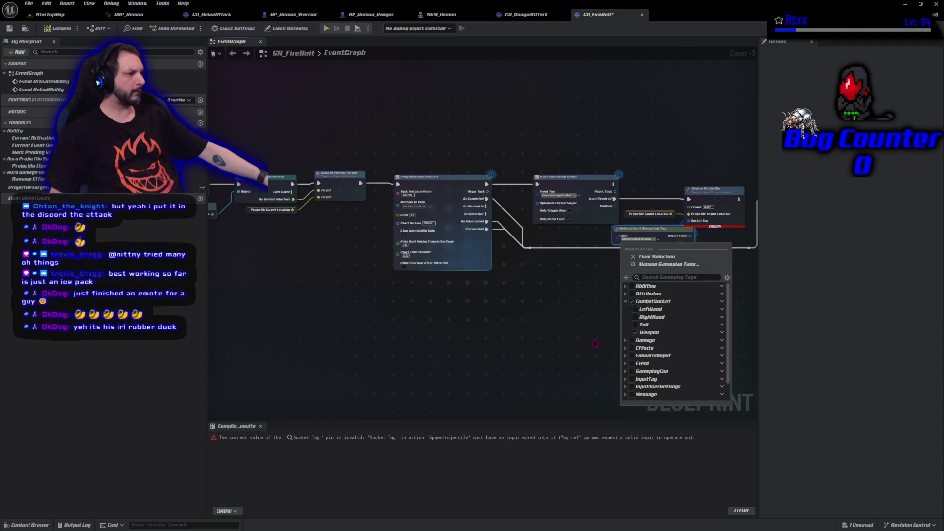
# Compile and save GA_FireBolt
pyautogui.click(59, 28)
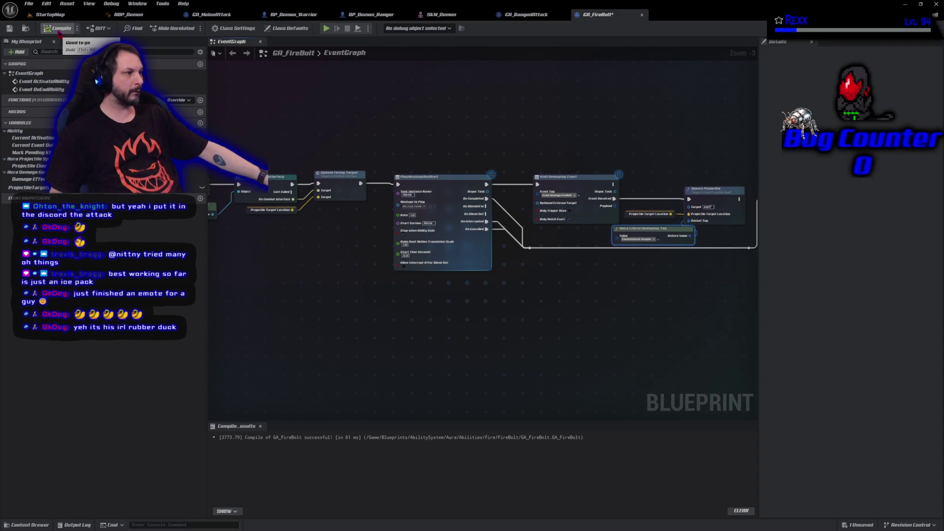
pyautogui.click(29, 4)
pyautogui.click(52, 58)
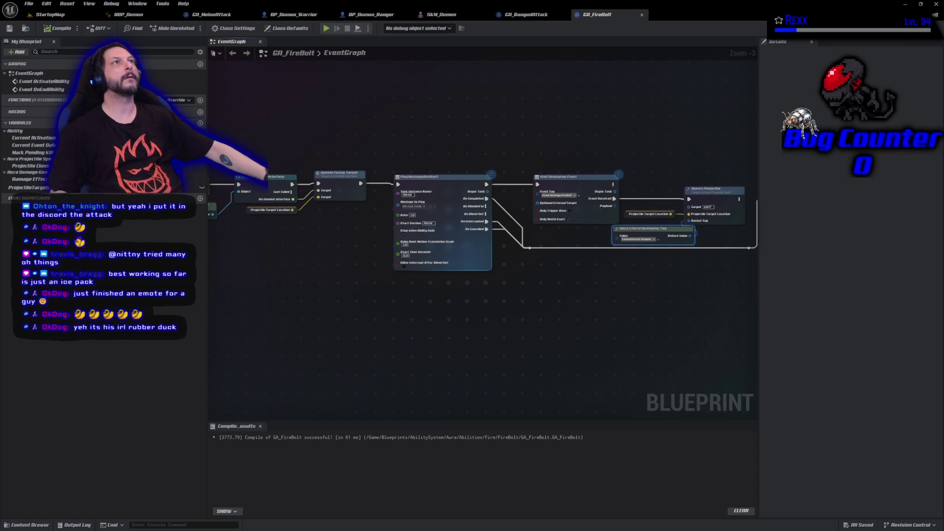
# Return to the StartupMap level tab
pyautogui.click(50, 14)
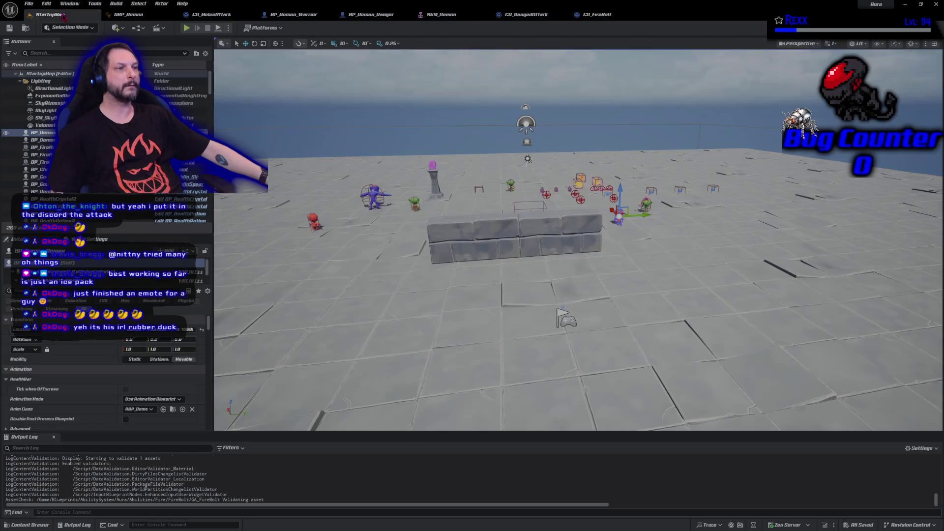
pyautogui.click(186, 28)
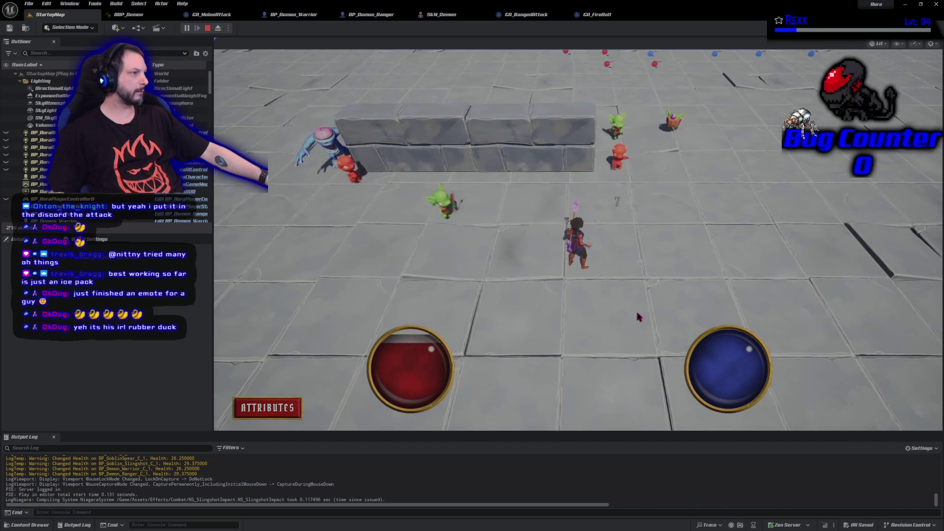
pyautogui.click(647, 352)
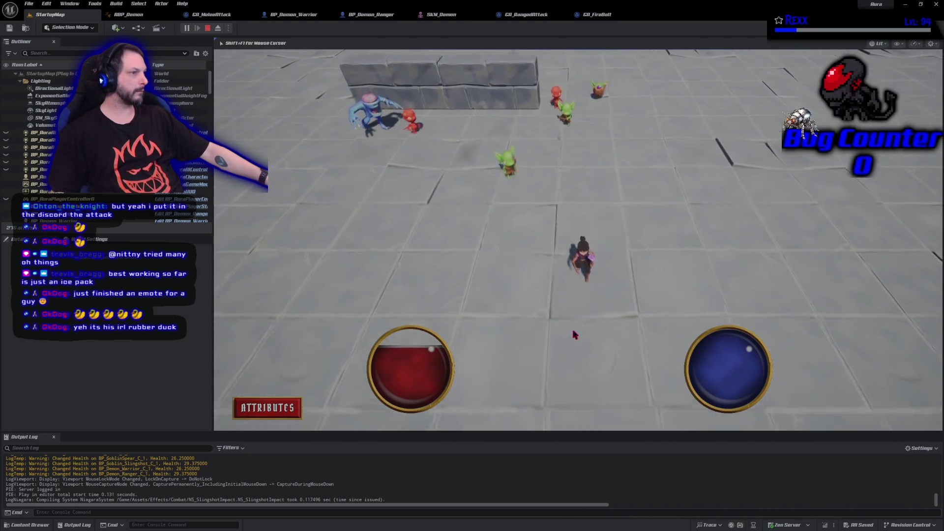
pyautogui.click(455, 209)
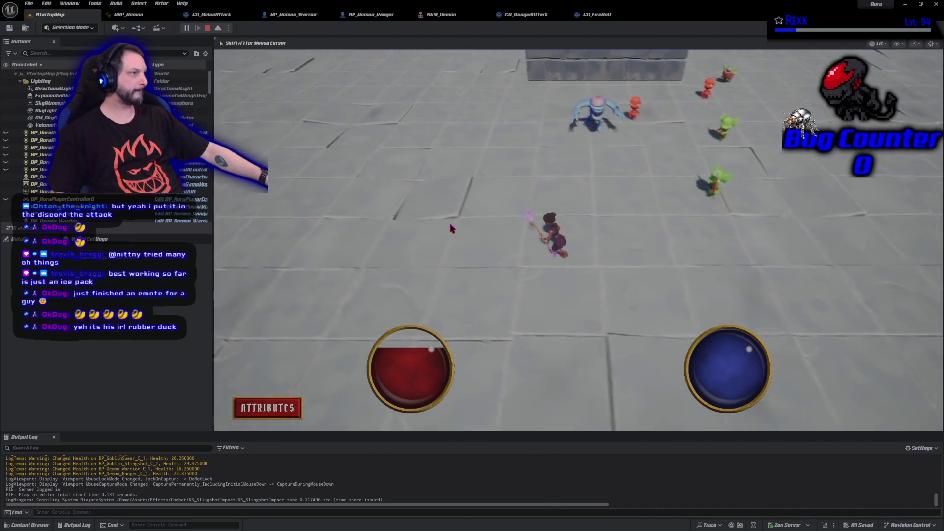
pyautogui.click(544, 348)
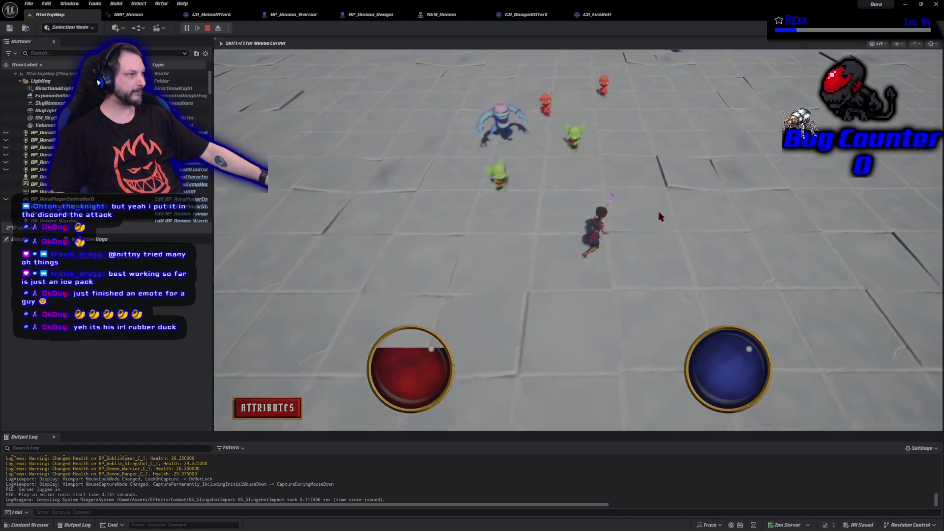
pyautogui.click(625, 206)
pyautogui.moveTo(625, 206)
pyautogui.mouseDown()
pyautogui.moveTo(524, 192)
pyautogui.moveTo(480, 236)
pyautogui.moveTo(521, 322)
pyautogui.mouseUp()
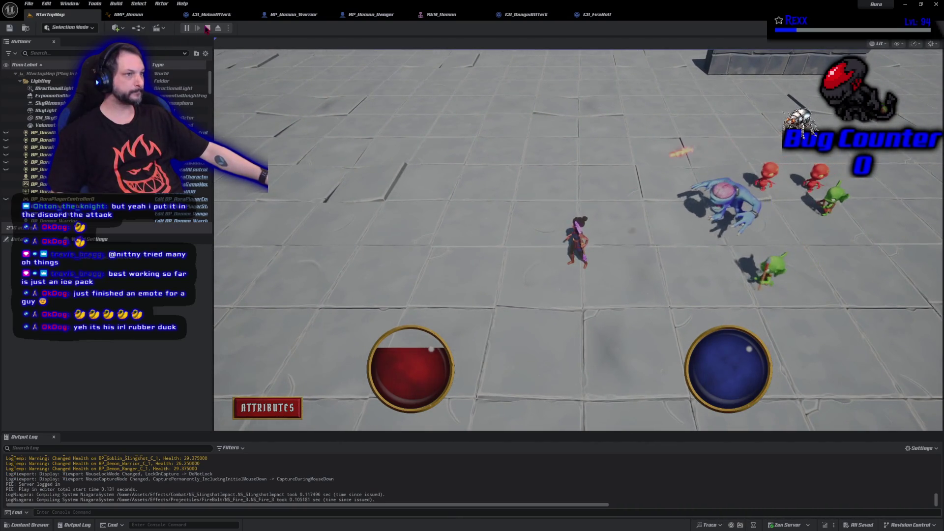
pyautogui.press('Escape')
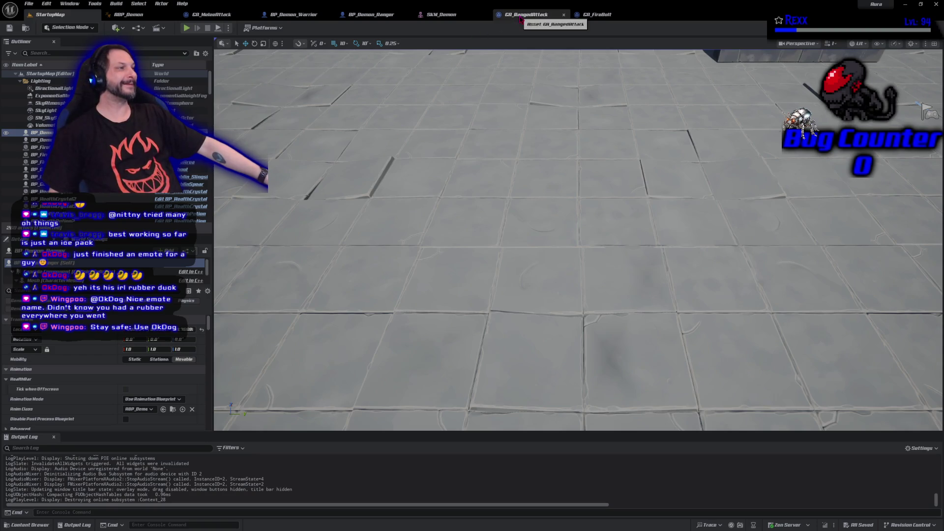
pyautogui.click(371, 14)
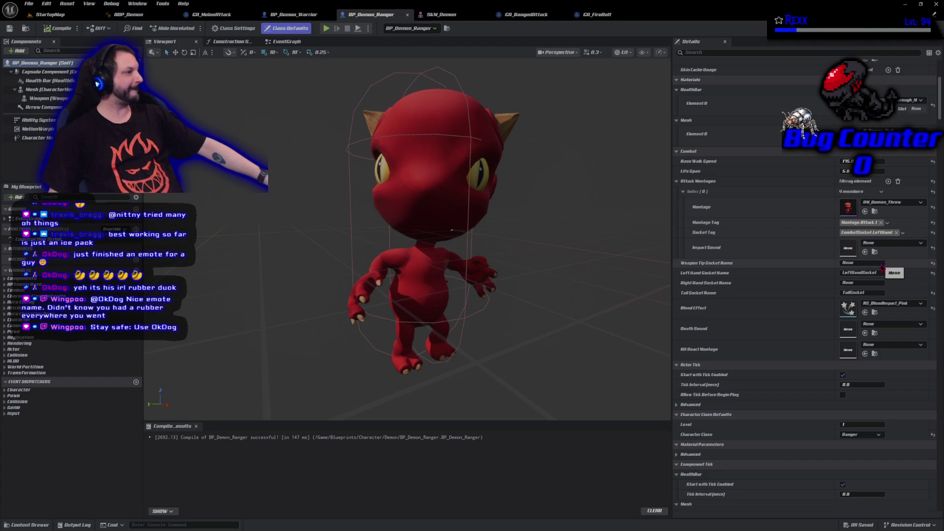
# Set the ranged demon's Element 0 body material to the dark blue demon material
pyautogui.click(886, 134)
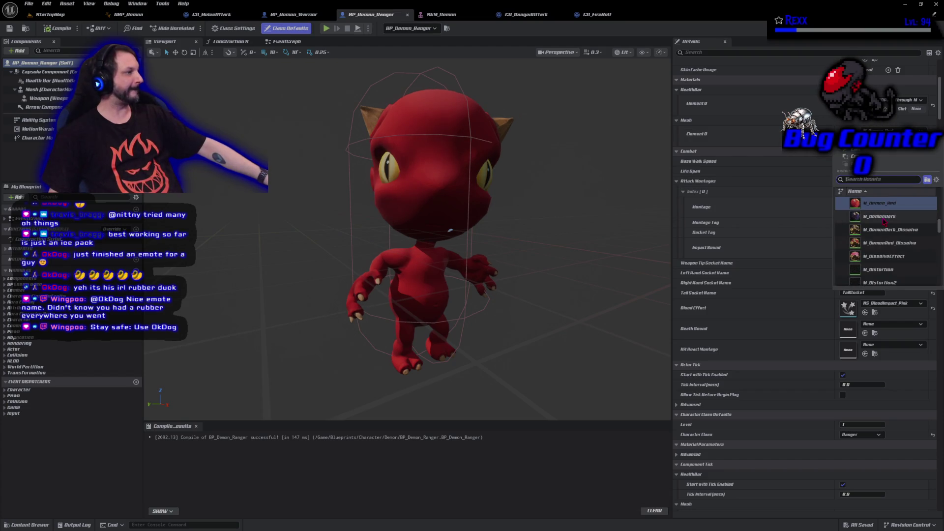
pyautogui.click(880, 172)
pyautogui.hotkey('ctrl', 'z')
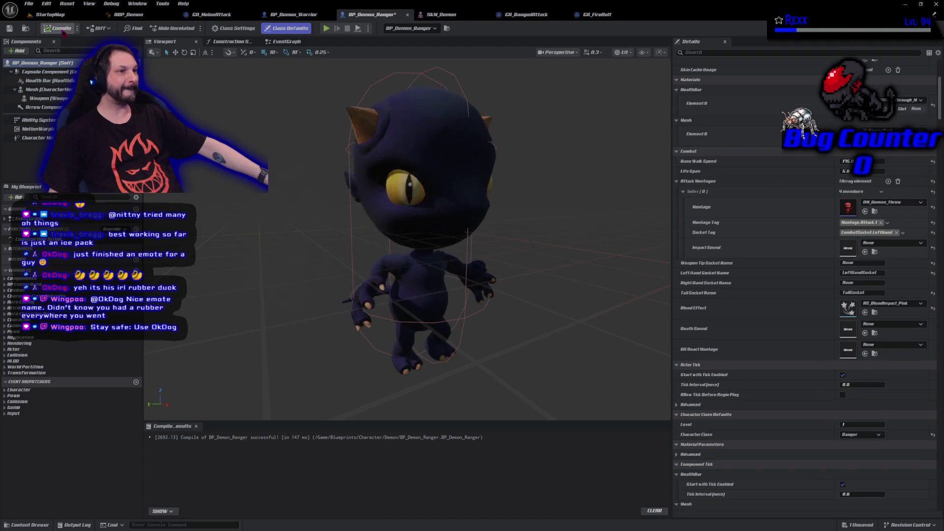
# Save all unsaved assets and go back to the StartupMap level
pyautogui.click(28, 4)
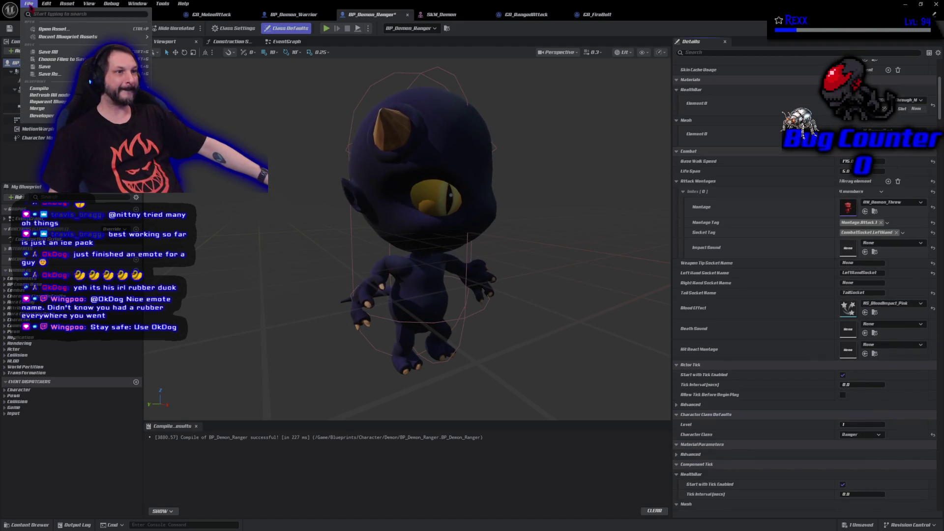
pyautogui.click(49, 52)
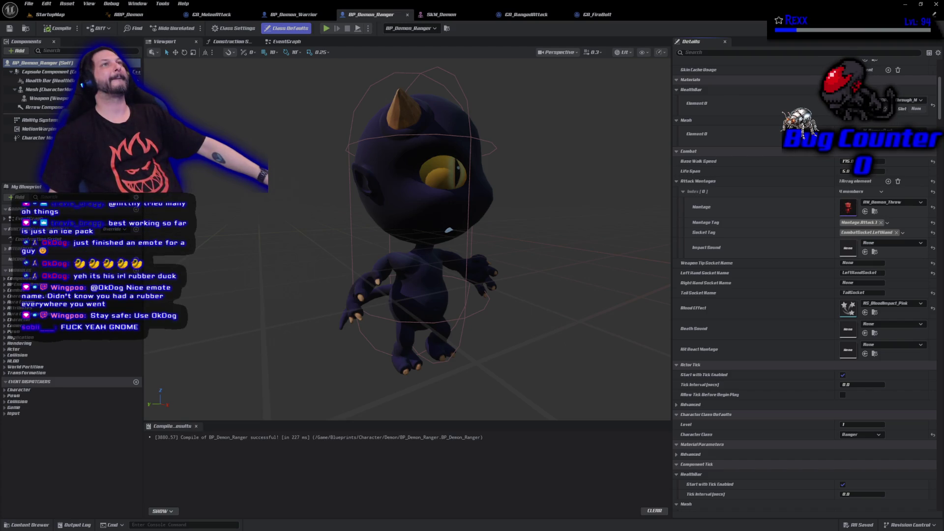
pyautogui.click(64, 14)
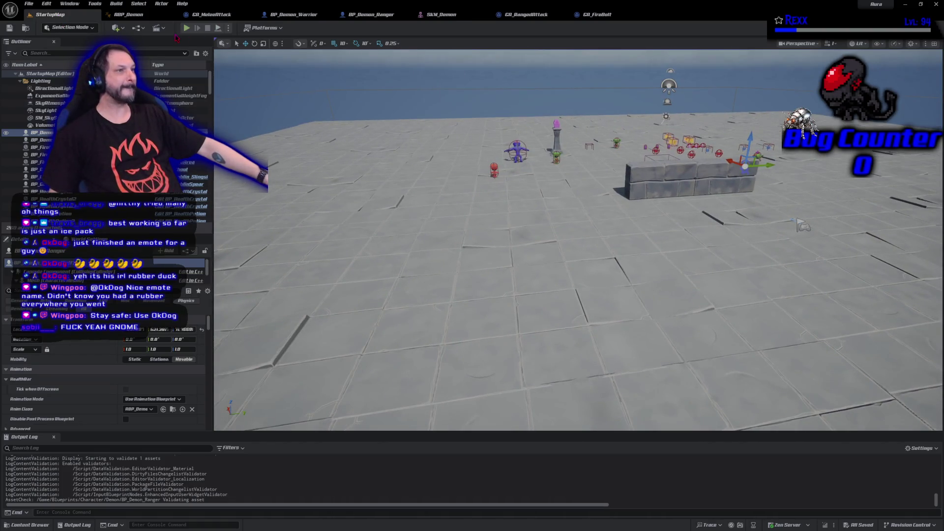
# Playtest StartupMap, running the character around near the goblins, then stop the session
pyautogui.click(187, 28)
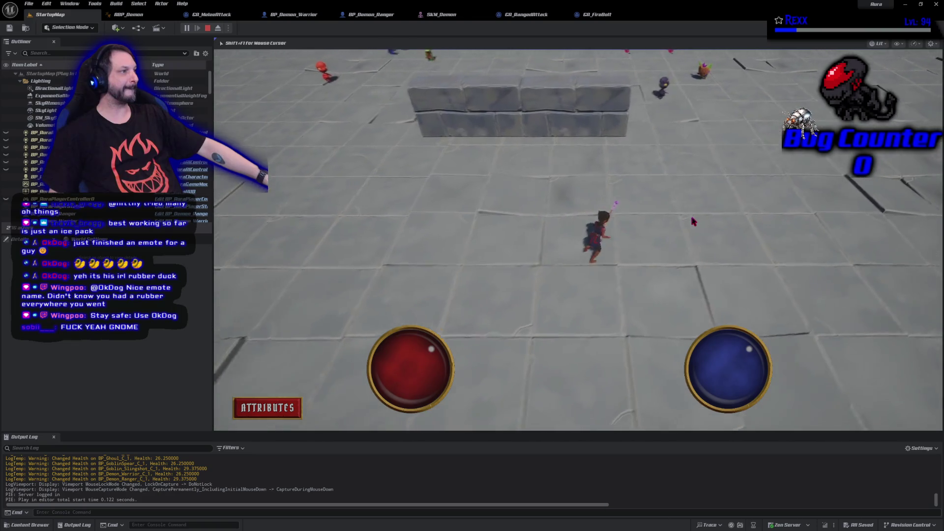
pyautogui.moveTo(656, 212); pyautogui.dragTo(588, 205)
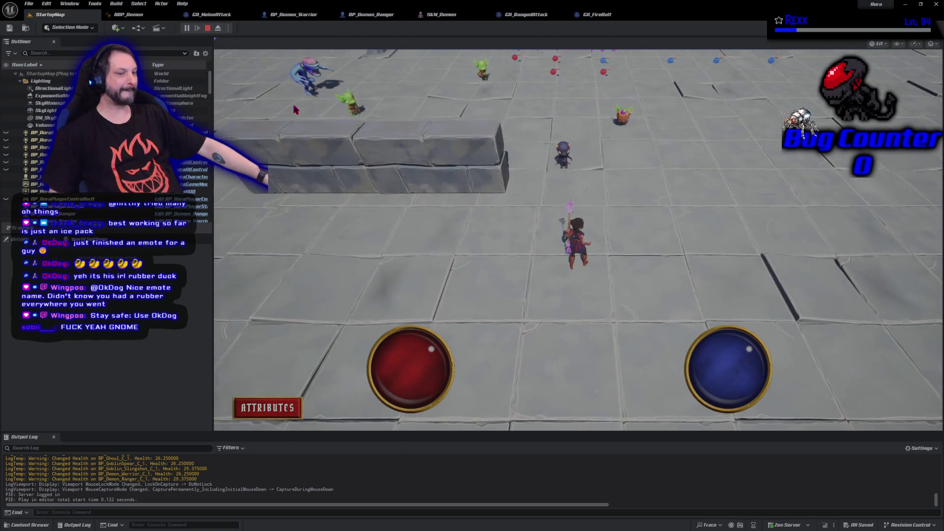
pyautogui.click(521, 290)
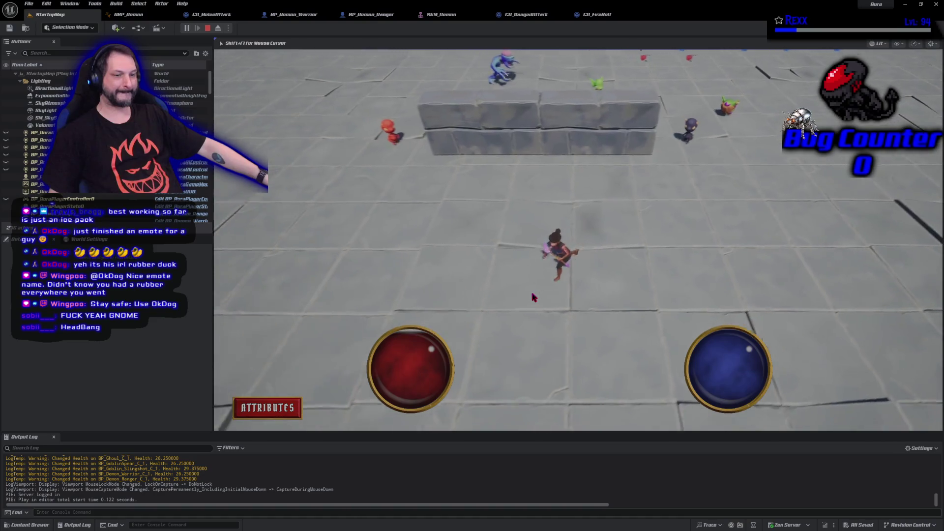
pyautogui.click(692, 194)
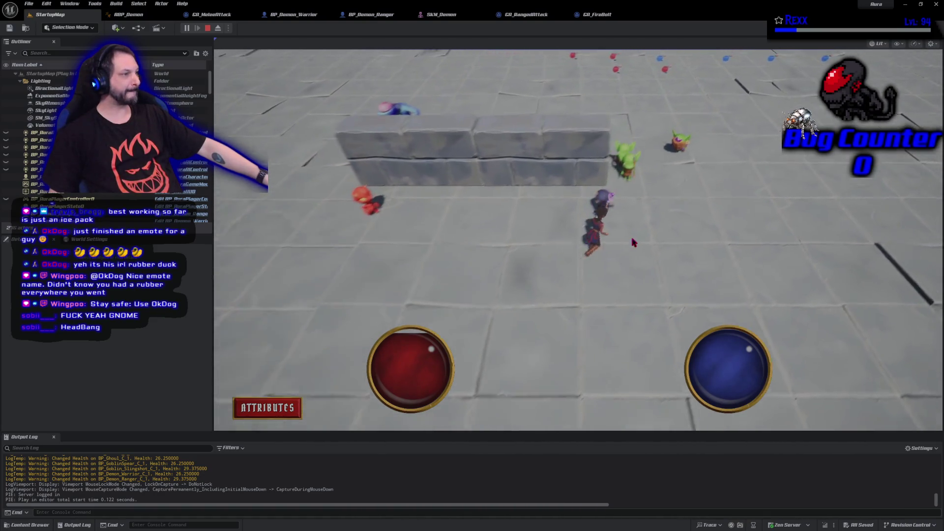
pyautogui.moveTo(552, 279)
pyautogui.mouseDown()
pyautogui.moveTo(526, 283)
pyautogui.moveTo(615, 268)
pyautogui.moveTo(551, 283)
pyautogui.moveTo(496, 229)
pyautogui.moveTo(528, 302)
pyautogui.moveTo(620, 288)
pyautogui.moveTo(633, 272)
pyautogui.moveTo(522, 291)
pyautogui.moveTo(579, 330)
pyautogui.moveTo(651, 246)
pyautogui.moveTo(616, 197)
pyautogui.moveTo(580, 192)
pyautogui.moveTo(501, 232)
pyautogui.moveTo(455, 305)
pyautogui.moveTo(575, 327)
pyautogui.moveTo(637, 295)
pyautogui.moveTo(646, 279)
pyautogui.moveTo(615, 221)
pyautogui.moveTo(569, 197)
pyautogui.moveTo(440, 234)
pyautogui.moveTo(449, 312)
pyautogui.mouseUp()
pyautogui.click(208, 29)
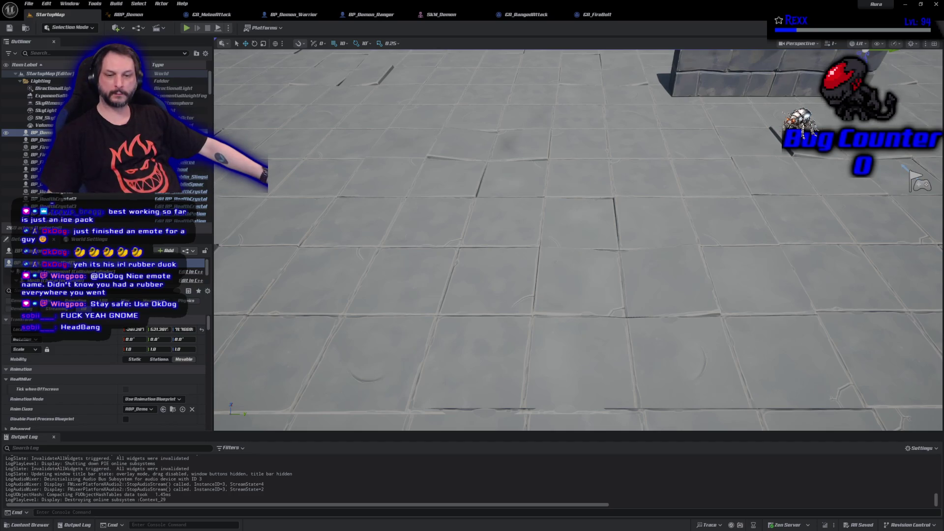
# Commit the 15 changed files to Development with summary 'Demon Ranged Attack'
pyautogui.hotkey('alt', 'Tab')
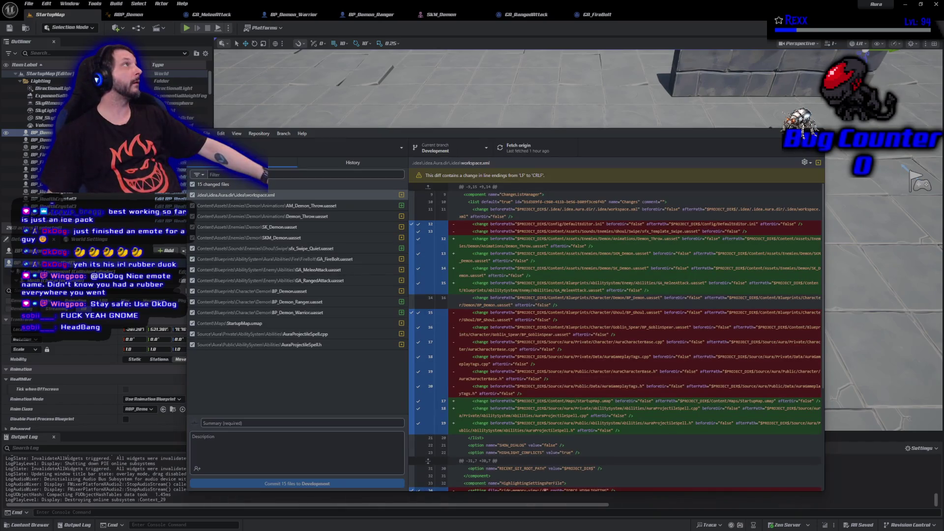
pyautogui.click(279, 423)
pyautogui.write('Demon Ranged A')
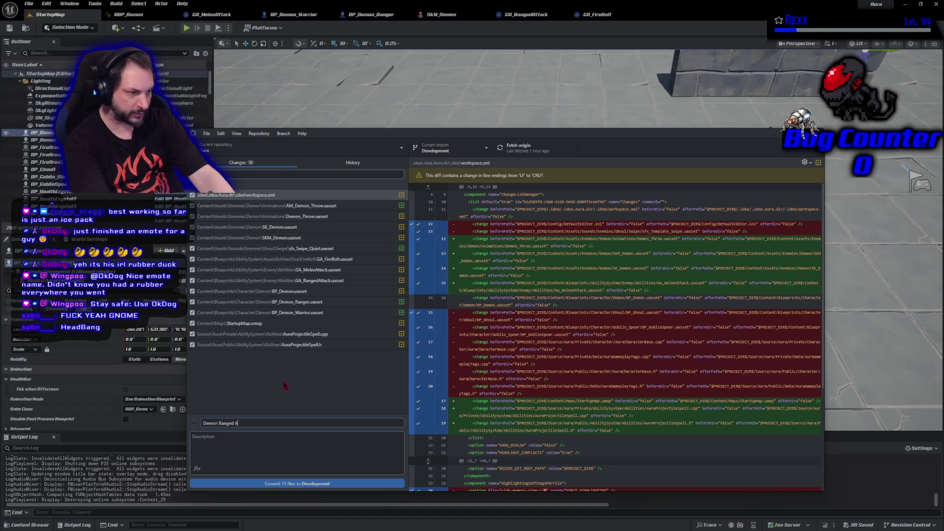
pyautogui.write('ttack')
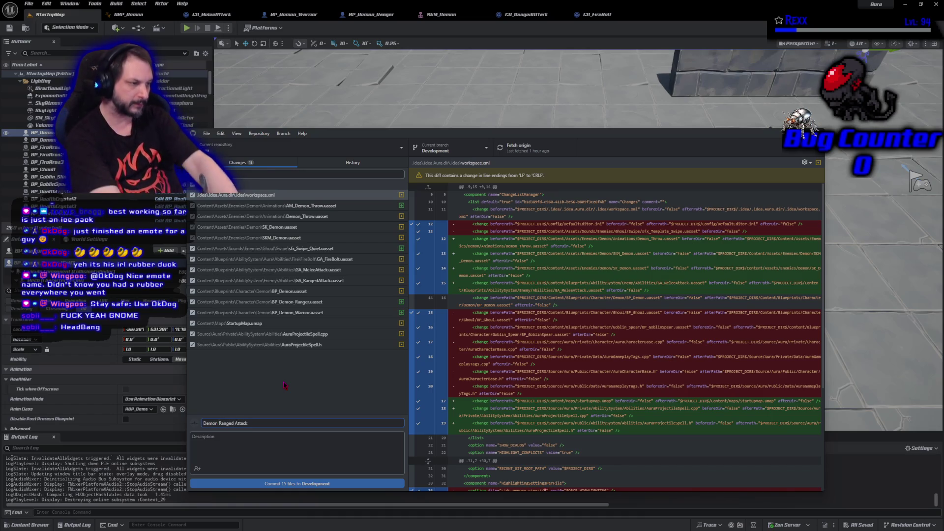
pyautogui.click(362, 484)
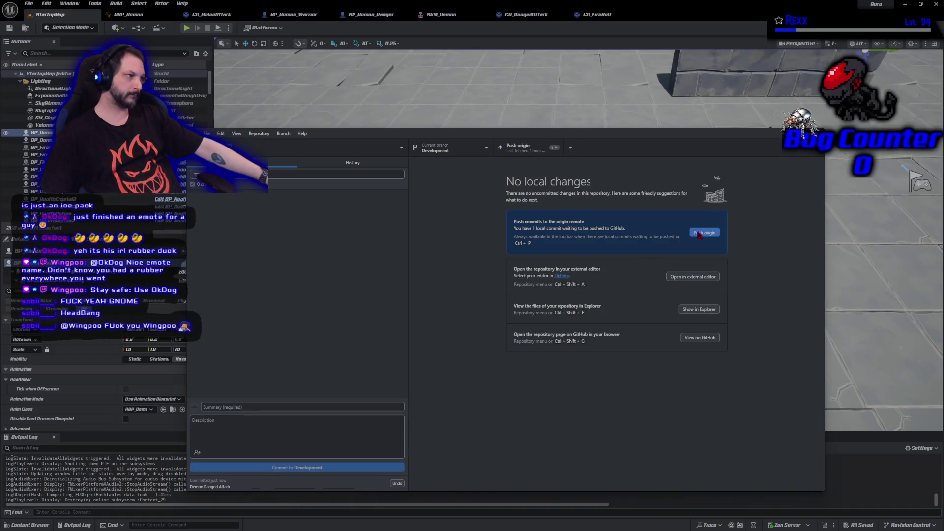
# Push the Development commit to origin, then return to Unreal Engine
pyautogui.click(695, 233)
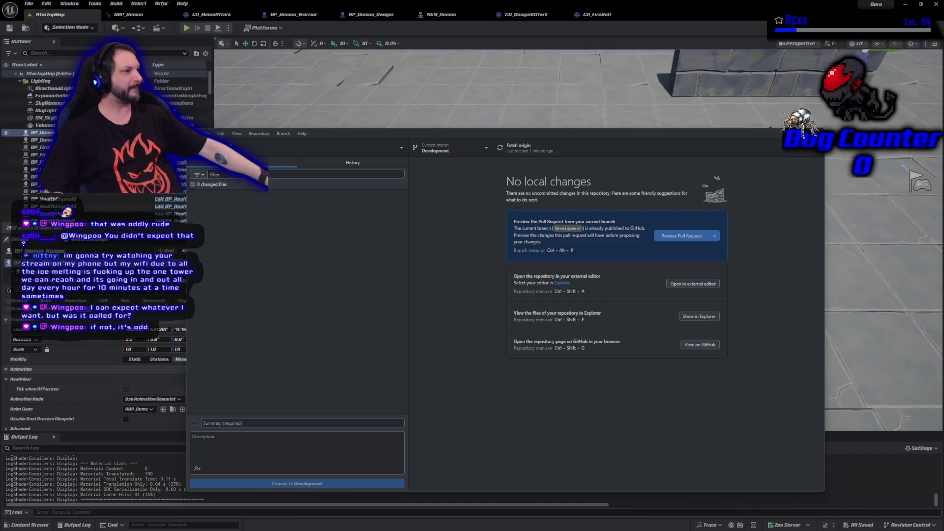
pyautogui.hotkey('alt', 'Tab')
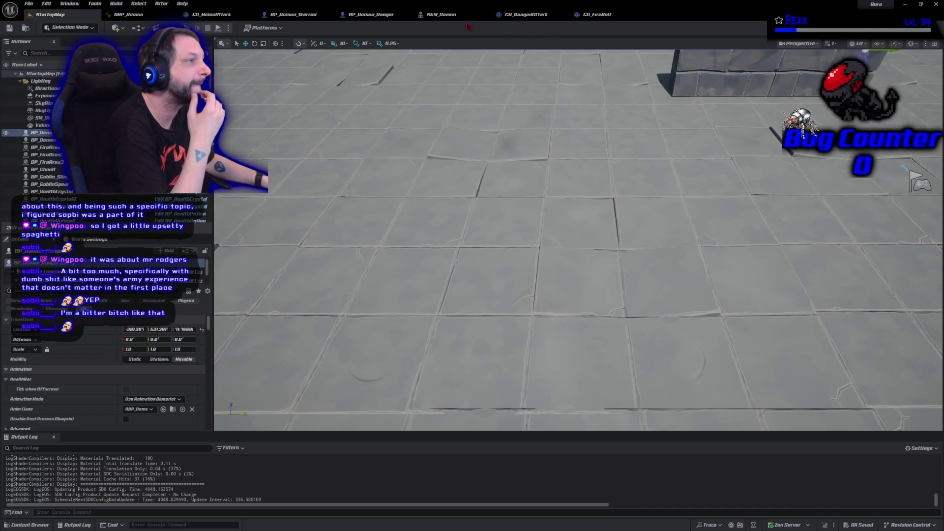
# Close the SKM_Demon asset editor tab, leaving the StartupMap level visible
pyautogui.middleClick(448, 17)
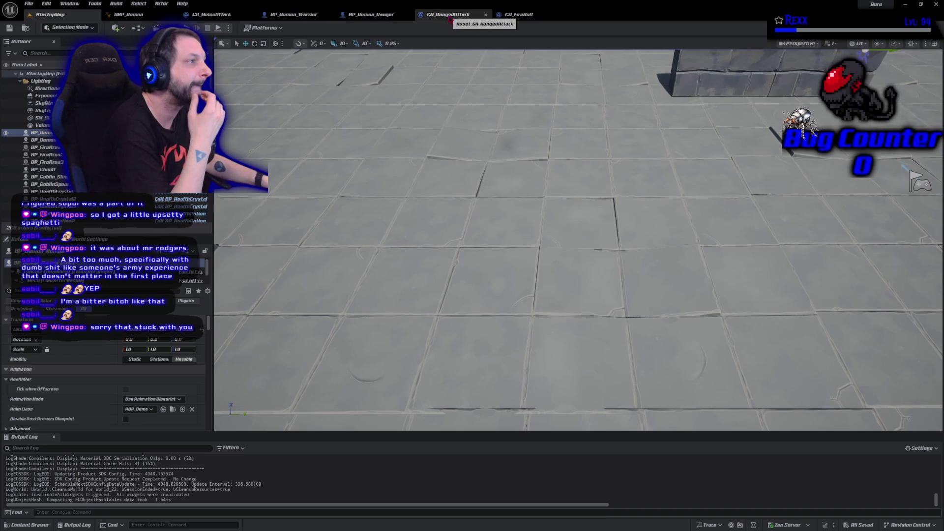
# Close the GA_RangedAttack, GA_FireBolt and GA_MeleeAttack editors and switch to BP_Demon_Ranger
pyautogui.middleClick(449, 18)
pyautogui.middleClick(449, 18)
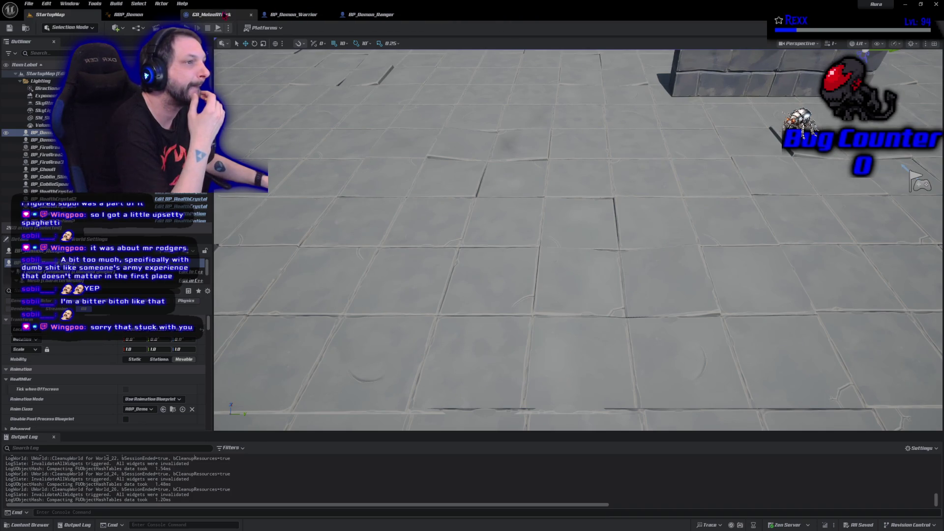
pyautogui.middleClick(237, 15)
pyautogui.click(293, 14)
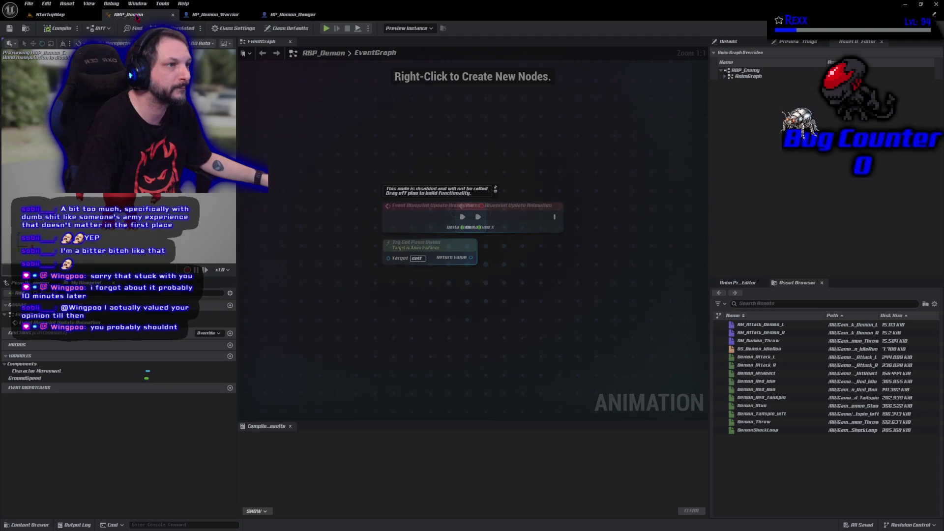
# From the ABP_Demon tab, open Demon_Red_Run from the demon assets in the content browser
pyautogui.click(129, 14)
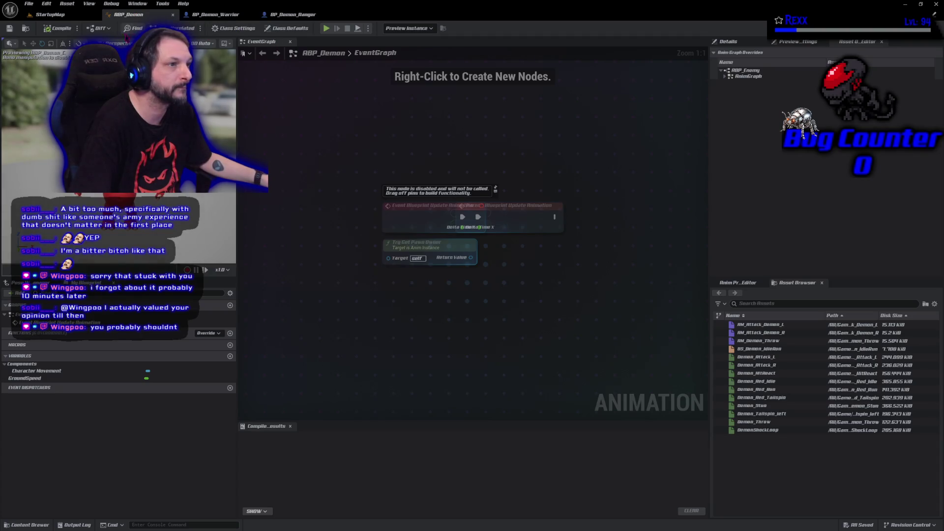
pyautogui.click(25, 28)
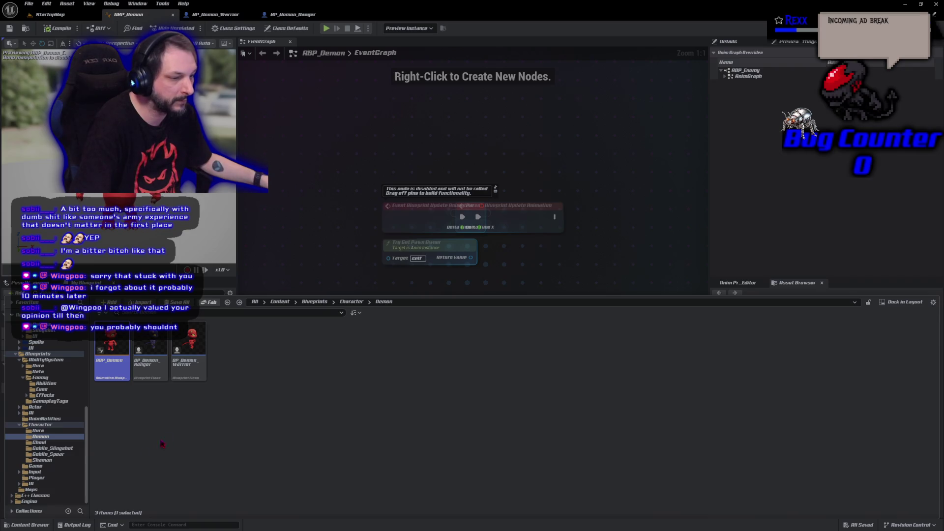
pyautogui.doubleClick(783, 438)
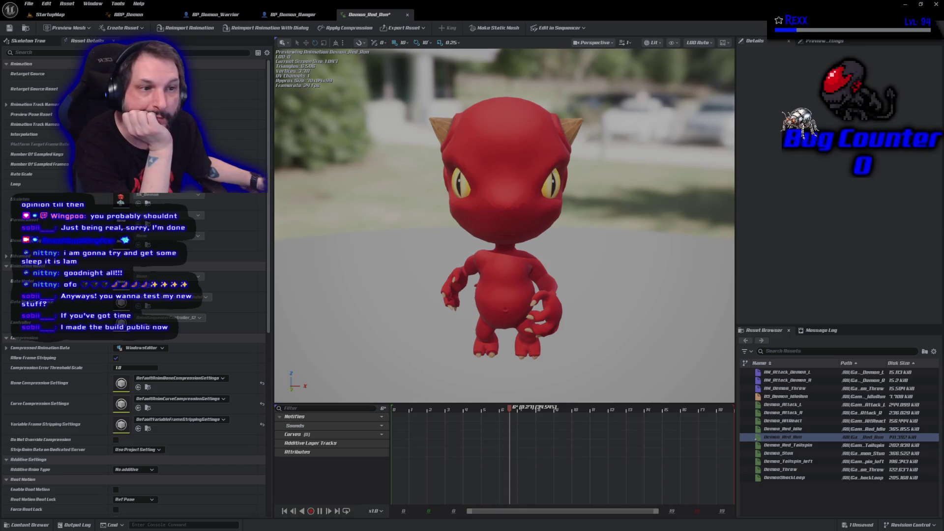
# Alt-tab from the Demon_Red_Run preview to the developer's itch.io page
pyautogui.hotkey('alt', 'Tab')
pyautogui.scroll(-3, 432, 334)
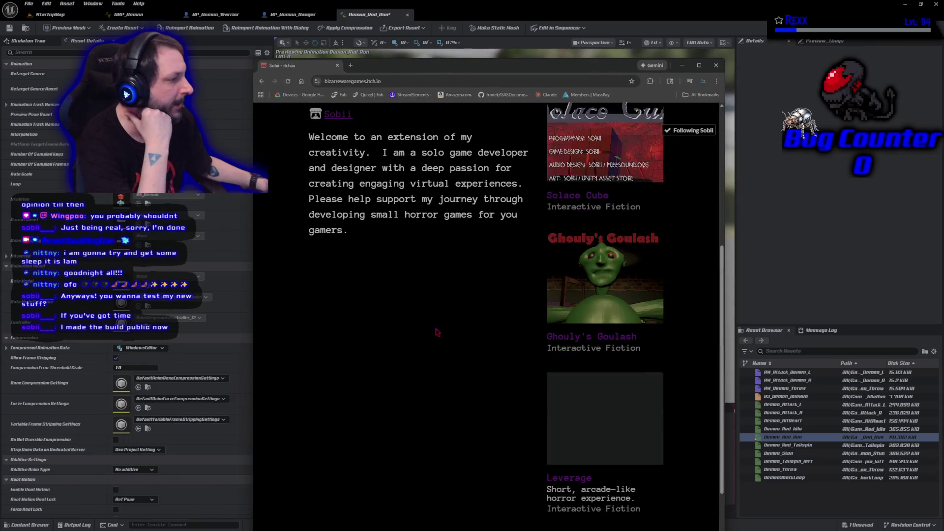
pyautogui.press('F5')
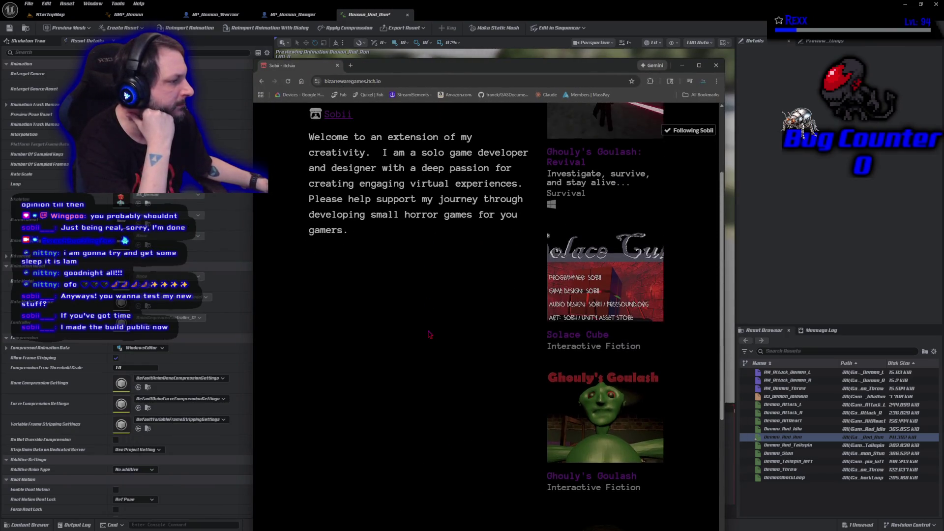
pyautogui.scroll(3, 433, 333)
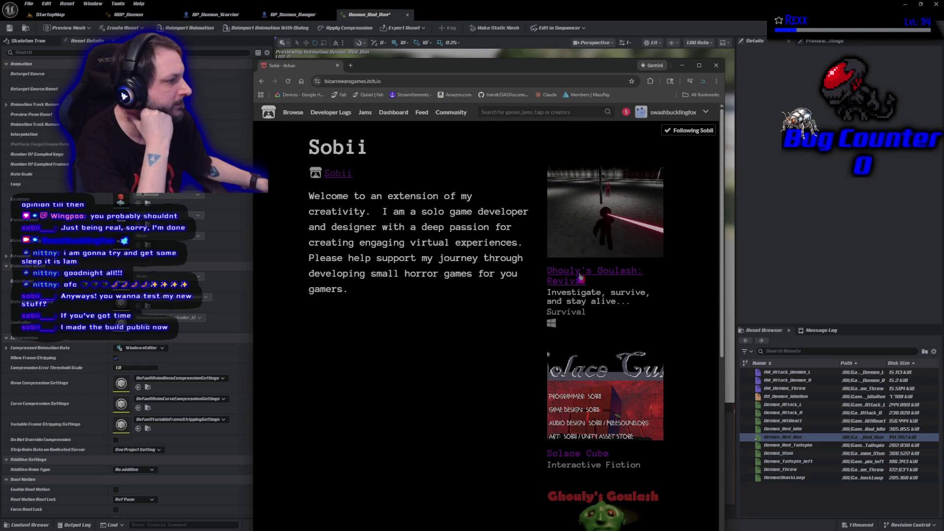
pyautogui.click(580, 278)
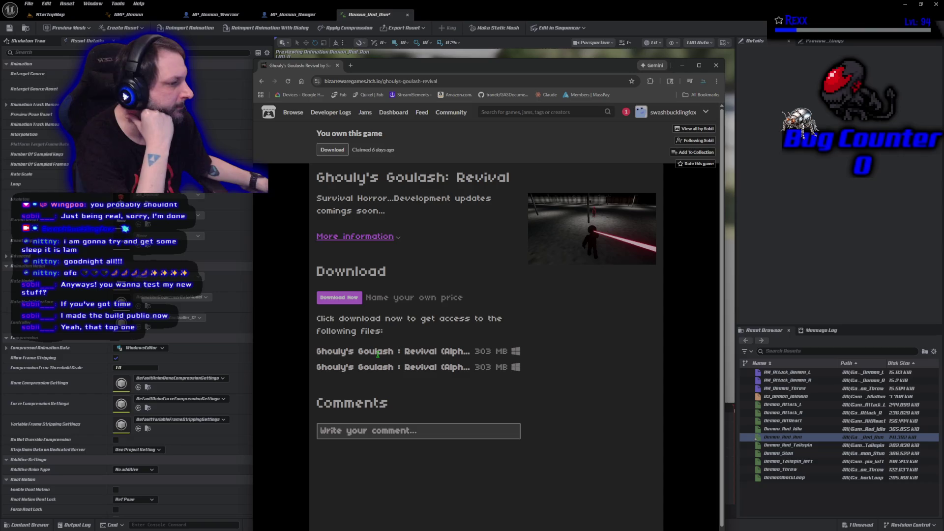
pyautogui.moveTo(470, 69); pyautogui.dragTo(0, 105)
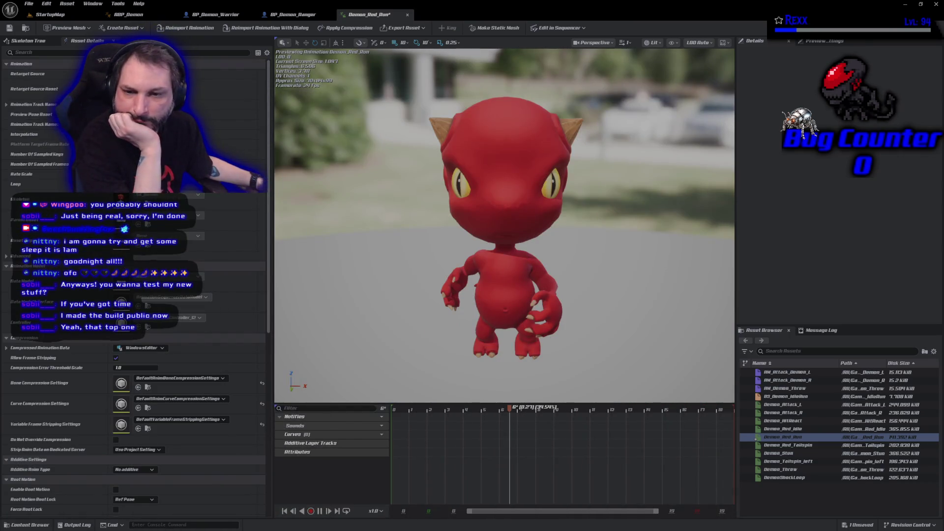
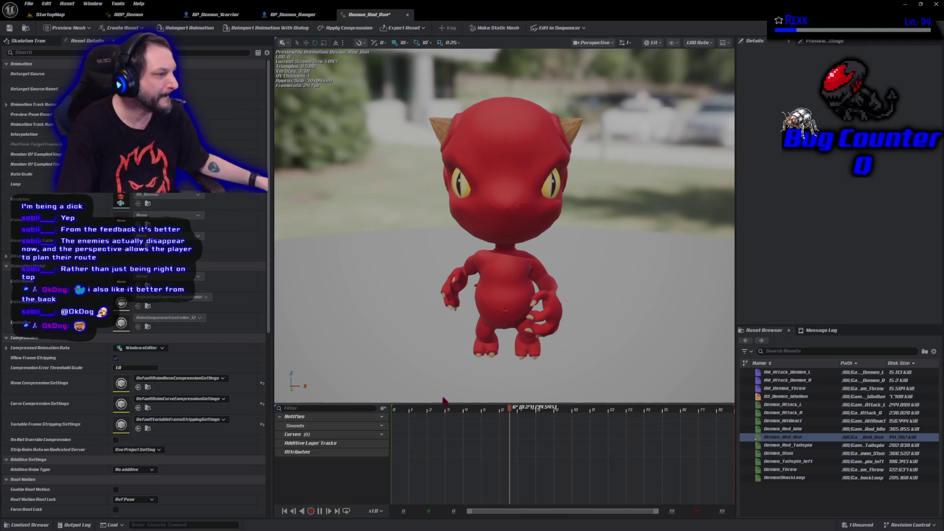
# Pause the Demon_Red_Run preview and move the playhead back to frame 2
pyautogui.click(320, 510)
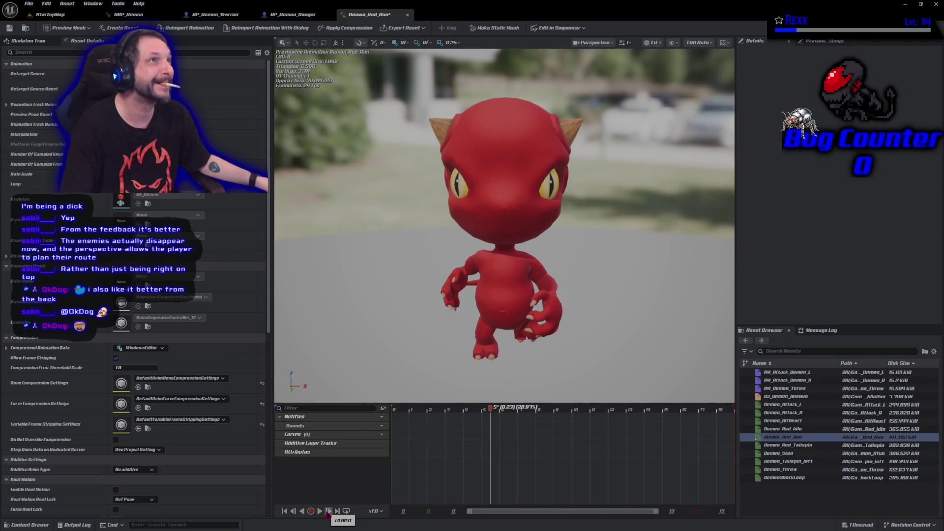
pyautogui.moveTo(491, 411); pyautogui.dragTo(427, 420)
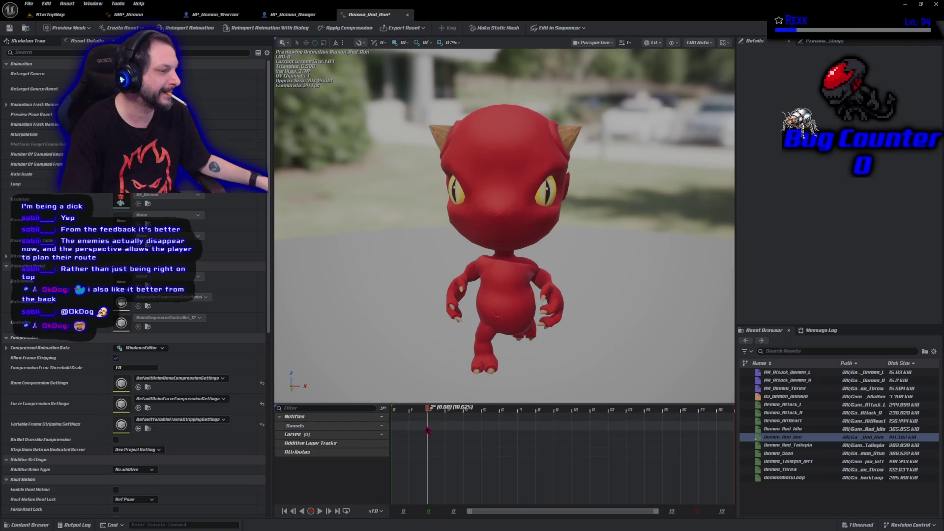
pyautogui.rightClick(428, 430)
# Add a Play Sound notify at the playhead using sfx_Footsteps_Quiet
pyautogui.moveTo(443, 441)
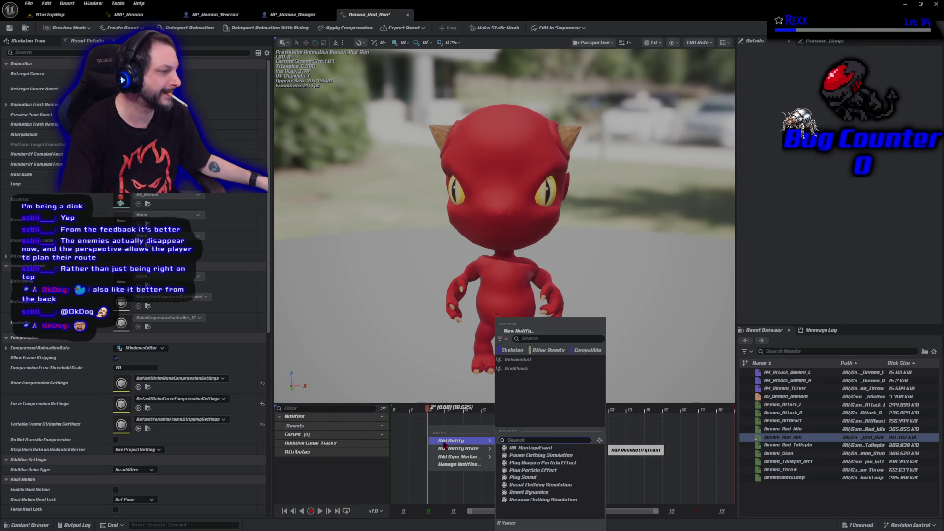
pyautogui.click(522, 477)
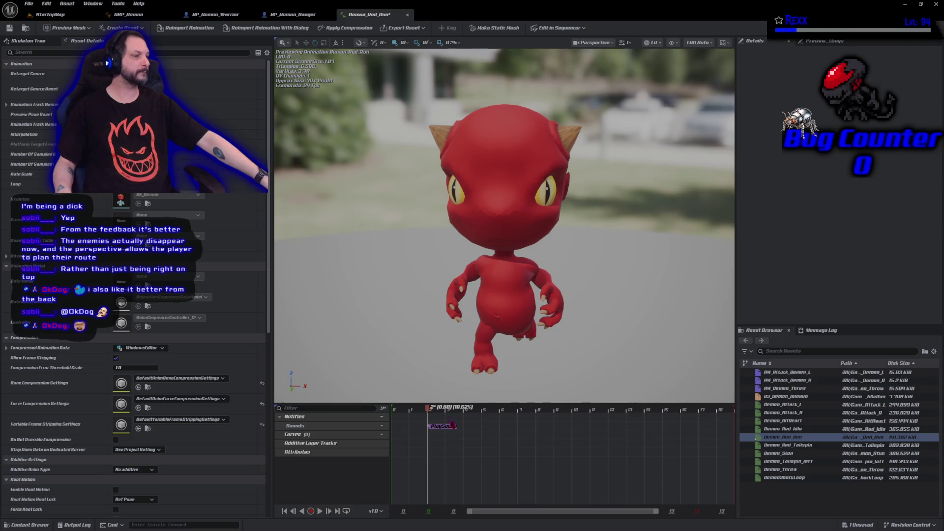
pyautogui.click(452, 431)
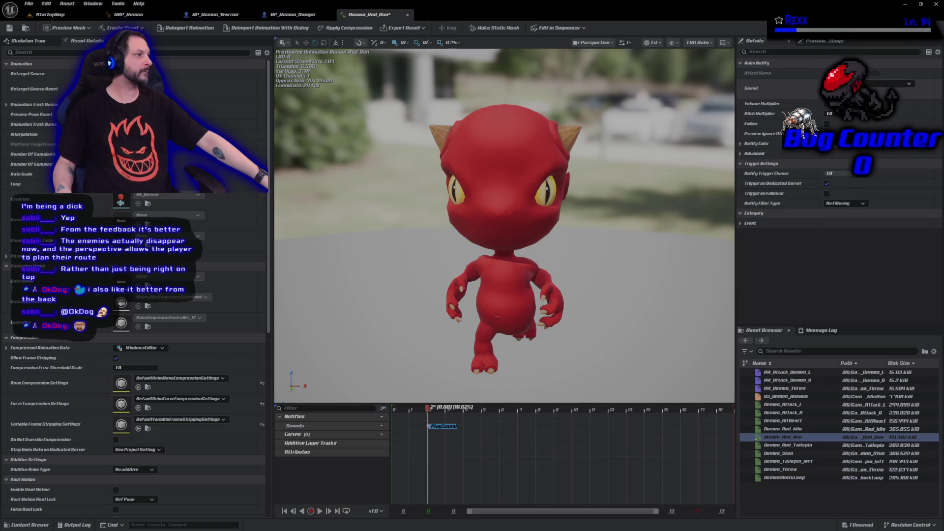
pyautogui.click(865, 83)
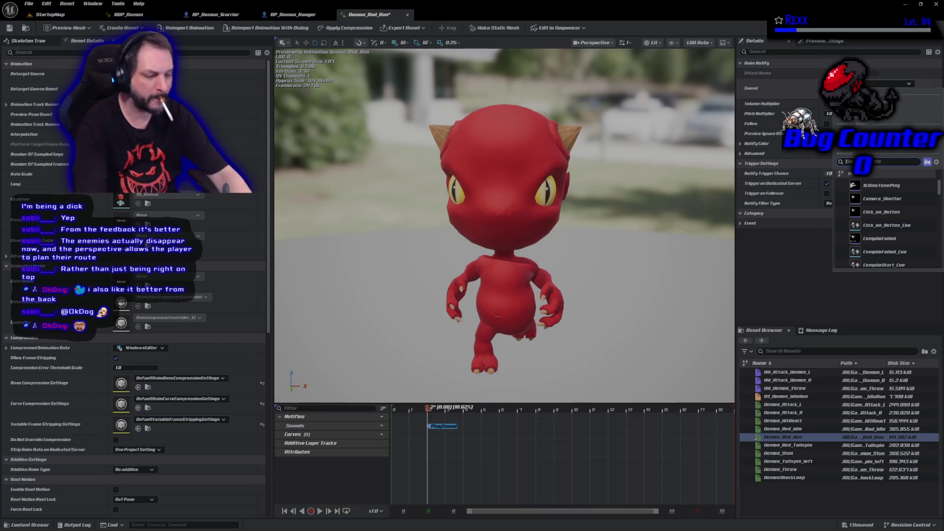
pyautogui.write('Foot')
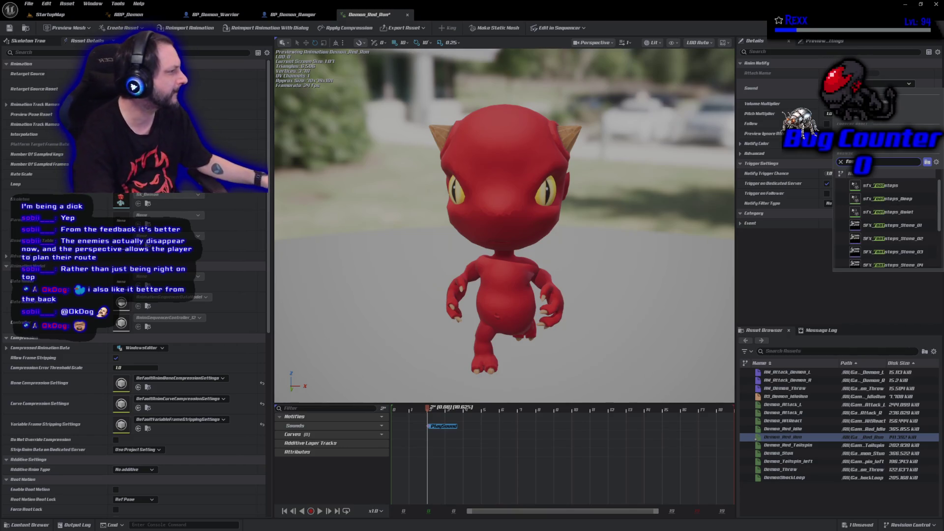
pyautogui.click(915, 212)
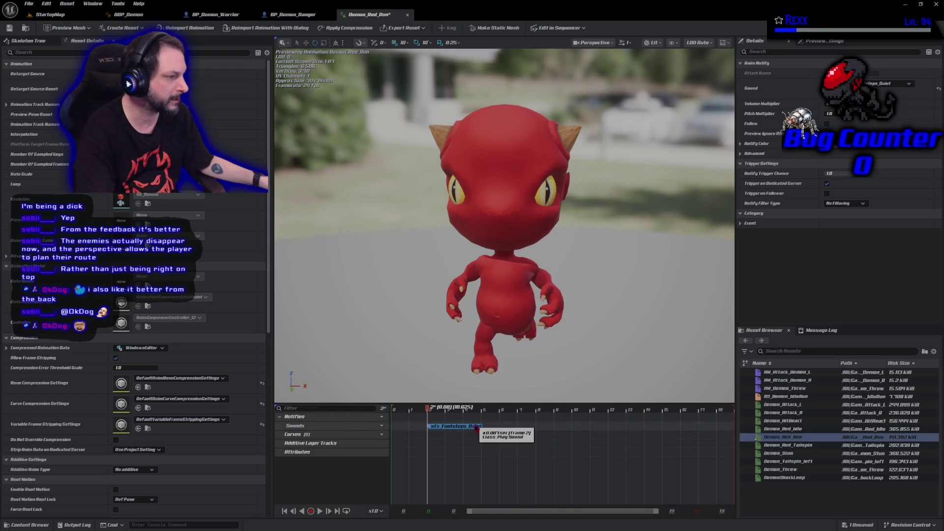
# Copy the footstep notify later in the run and play the preview to hear both
pyautogui.click(551, 431)
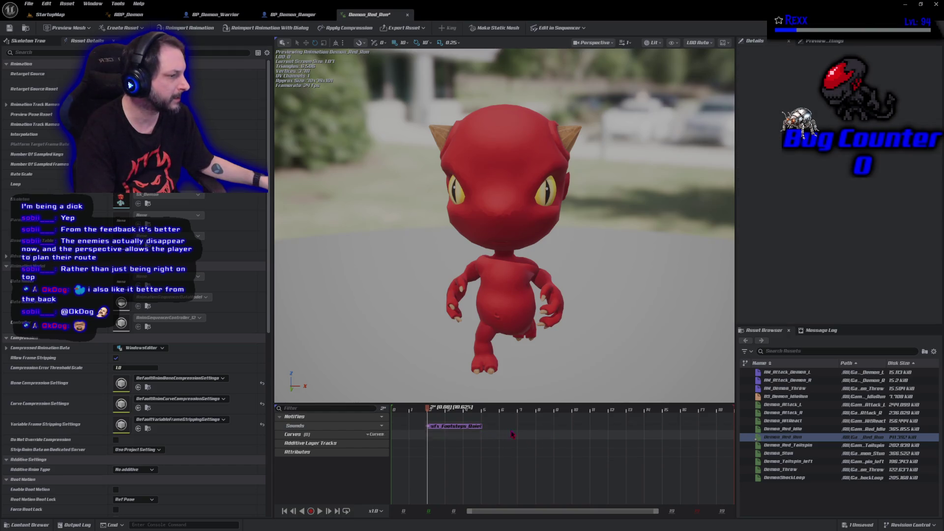
pyautogui.moveTo(481, 426); pyautogui.dragTo(639, 428)
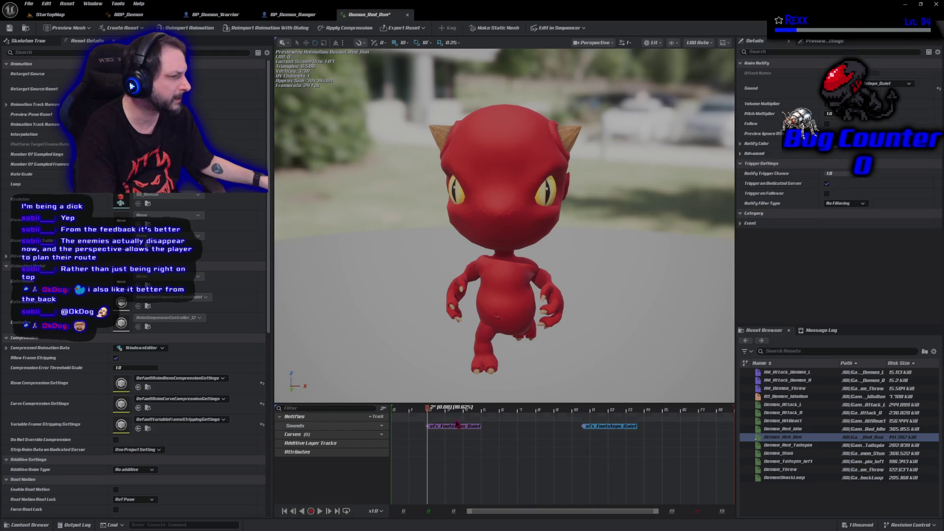
pyautogui.moveTo(429, 409)
pyautogui.mouseDown()
pyautogui.moveTo(607, 447)
pyautogui.moveTo(650, 432)
pyautogui.mouseUp()
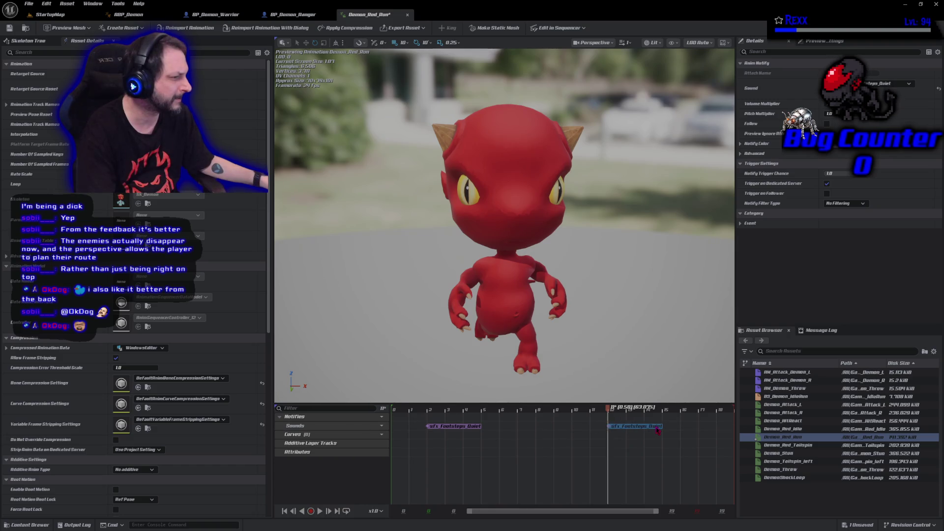
pyautogui.click(322, 513)
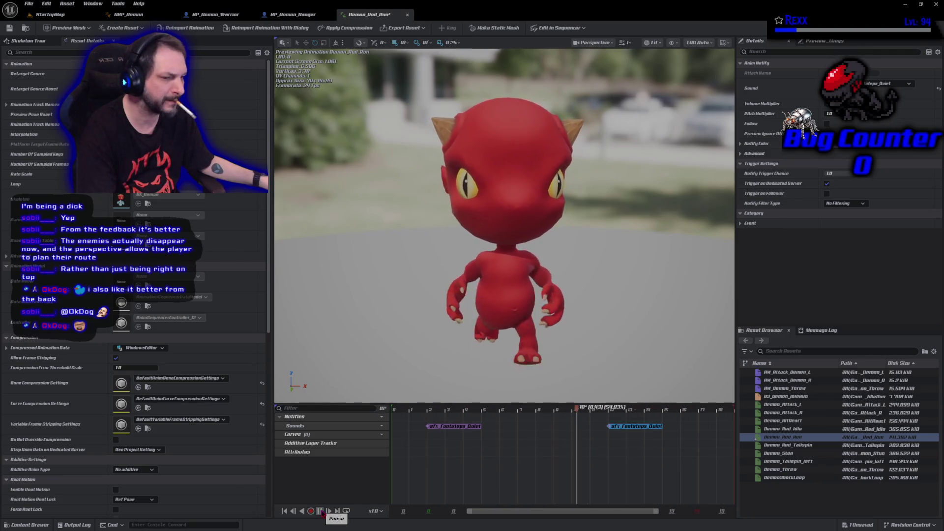
pyautogui.click(320, 511)
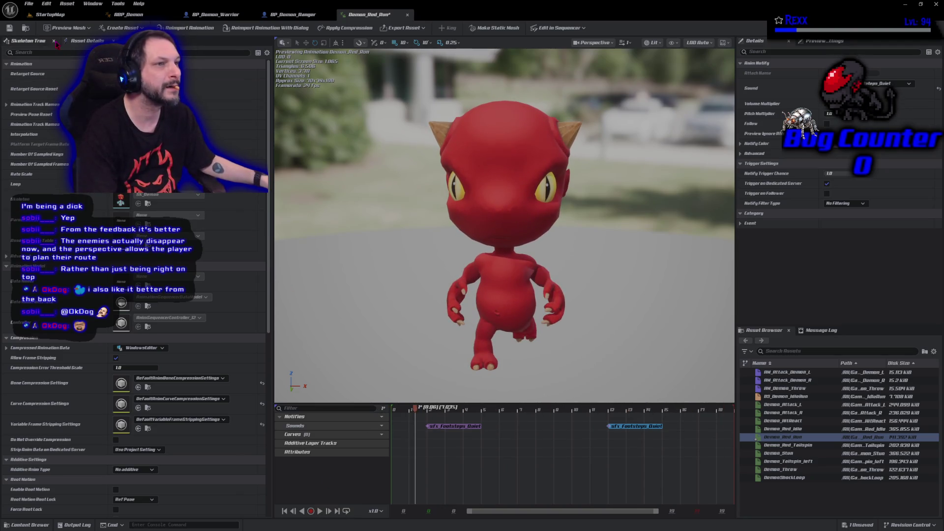
# Save Demon_Red_Run with its two sfx_Footsteps_Quiet notifies
pyautogui.click(10, 33)
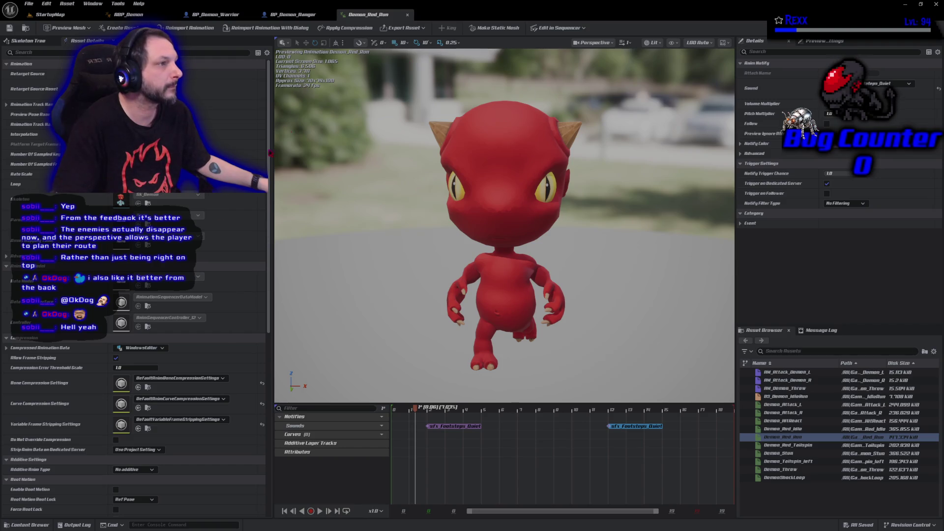
# Create an AnimMontage from the demon hit-react animation, name it AM_Demon_HitReact, and view its timeline
pyautogui.click(27, 525)
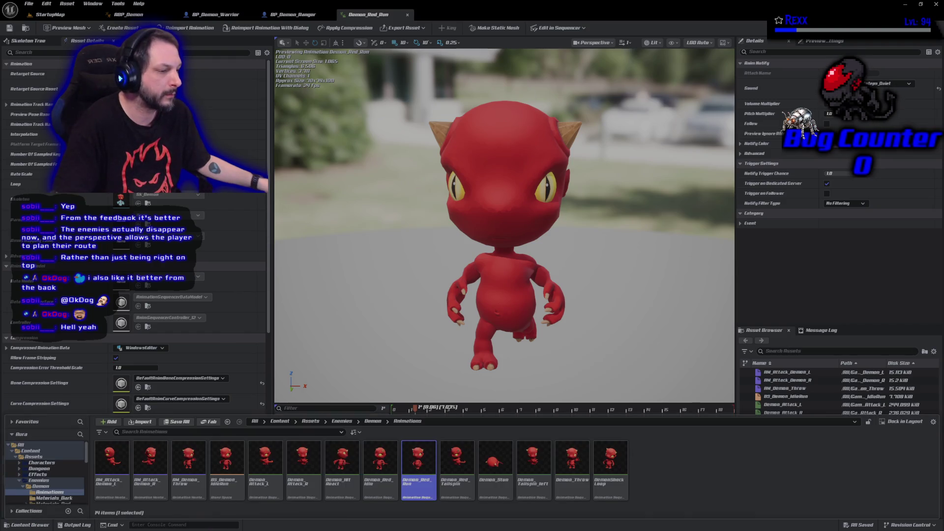
pyautogui.click(342, 462)
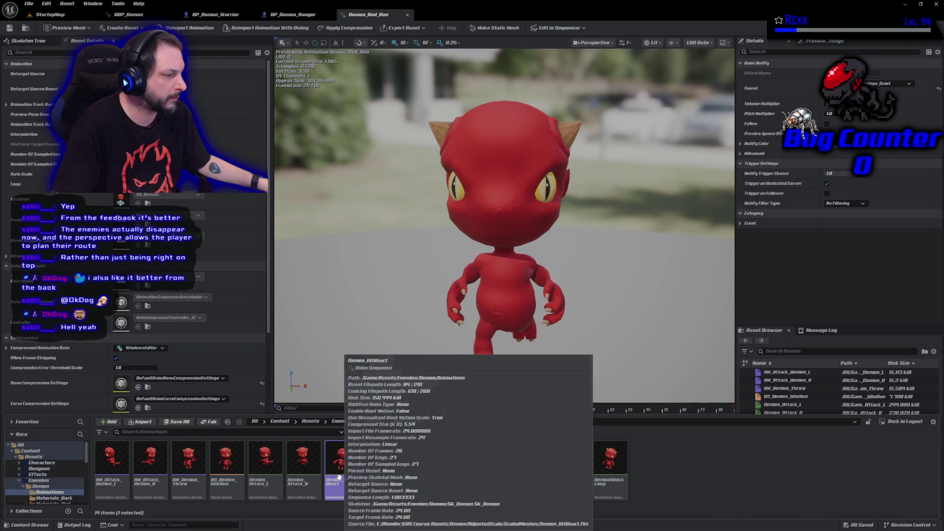
pyautogui.rightClick(340, 473)
pyautogui.moveTo(422, 247)
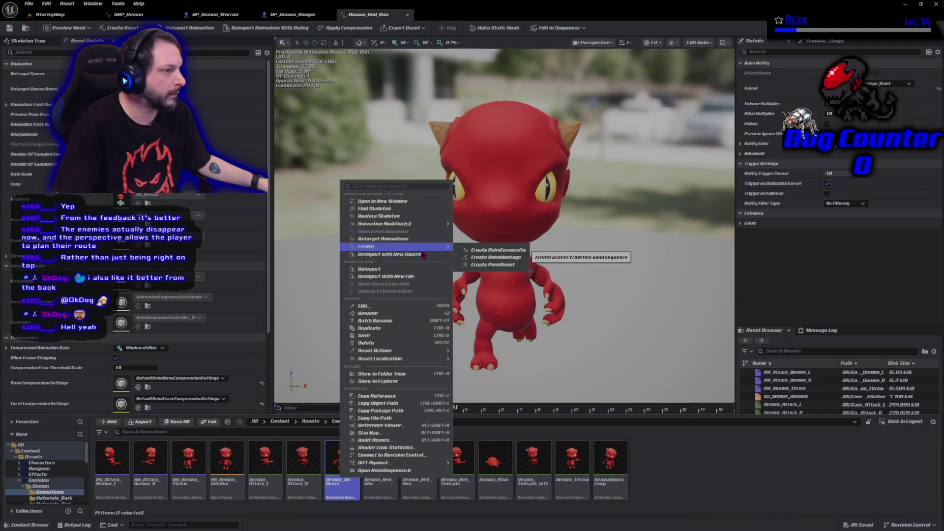
pyautogui.click(506, 260)
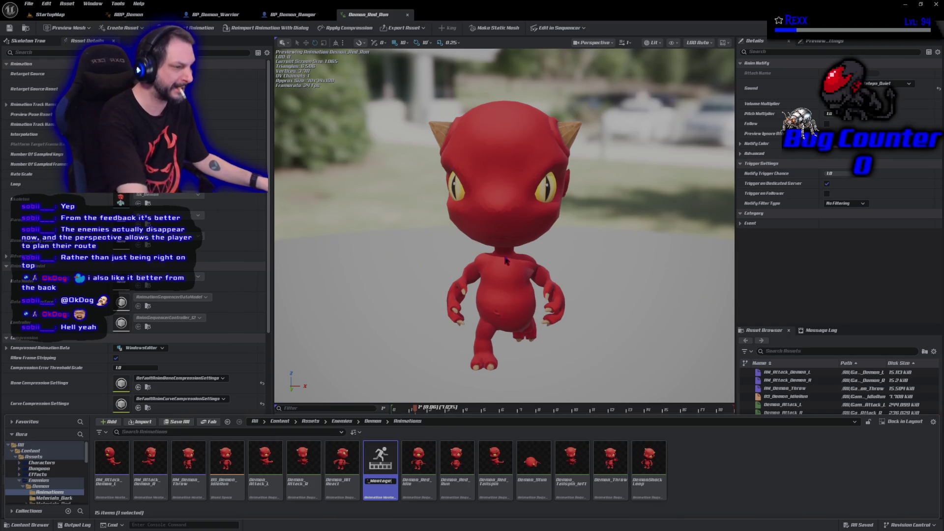
pyautogui.press('End')
pyautogui.press('BackSpace')
pyautogui.press('BackSpace')
pyautogui.press('BackSpace')
pyautogui.press('BackSpace')
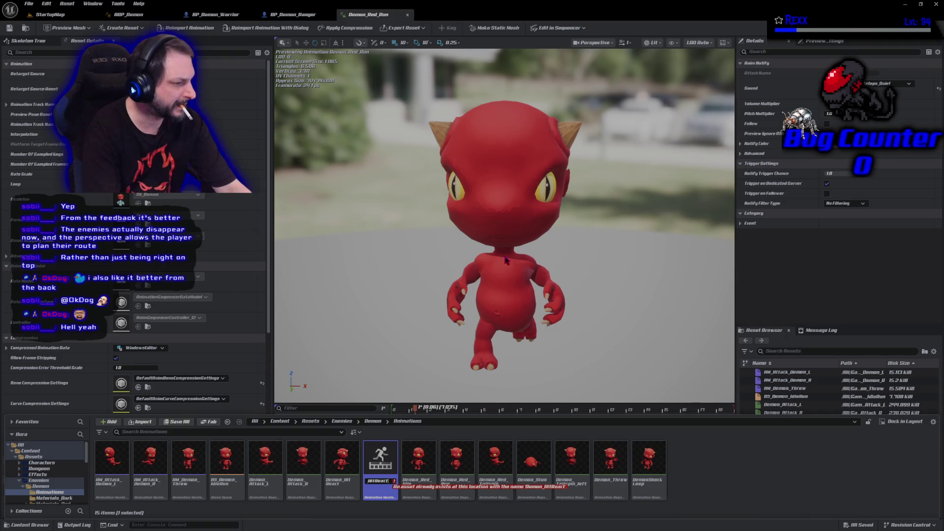
pyautogui.press('Home')
pyautogui.write('AM_')
pyautogui.press('Return')
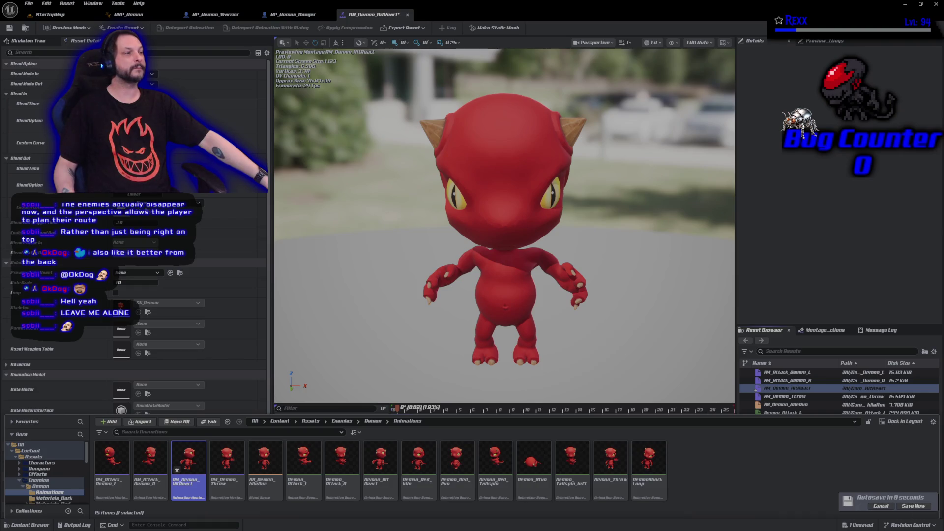
pyautogui.click(380, 19)
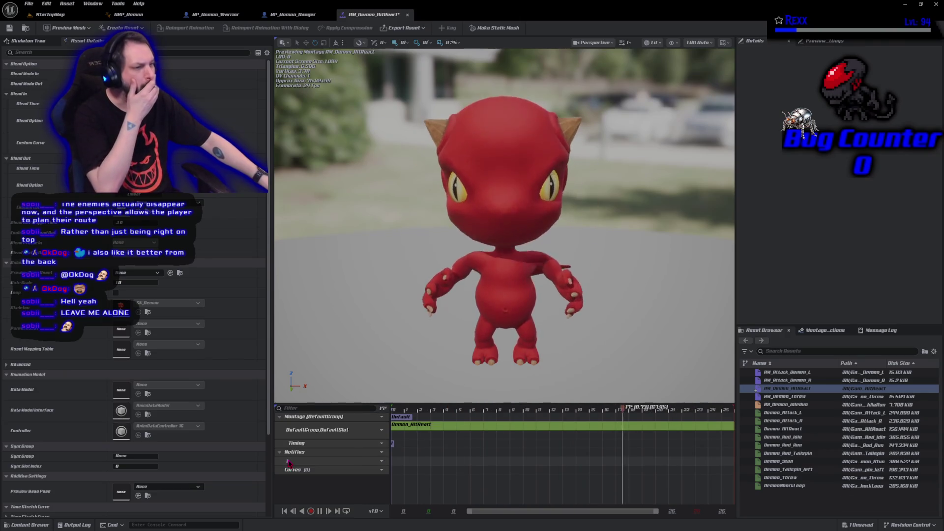
# Name the montage notify track Sounds and add a PlaySound notify to it
pyautogui.write('Sounds')
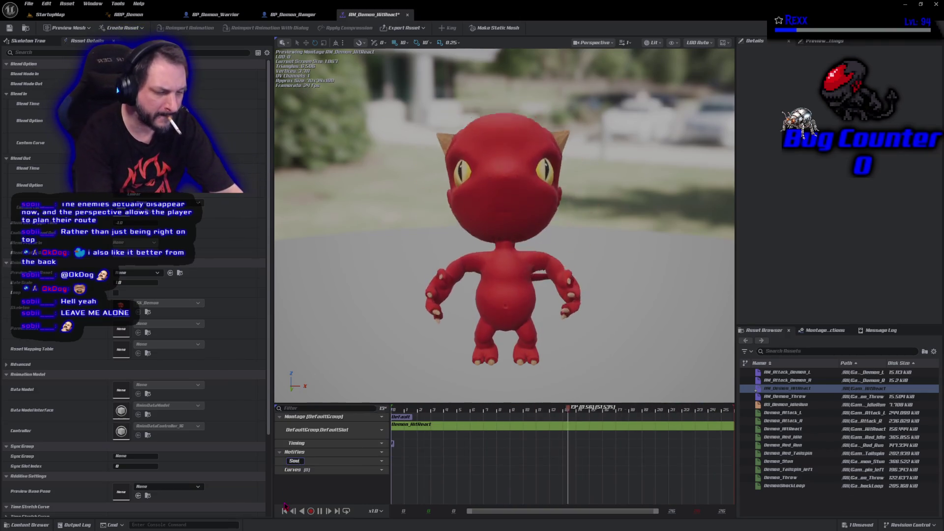
pyautogui.press('Return')
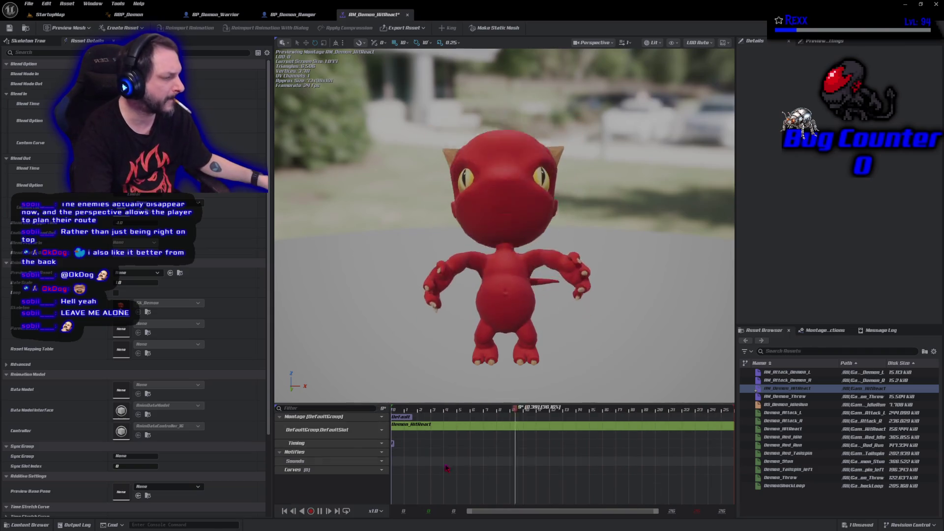
pyautogui.press('space')
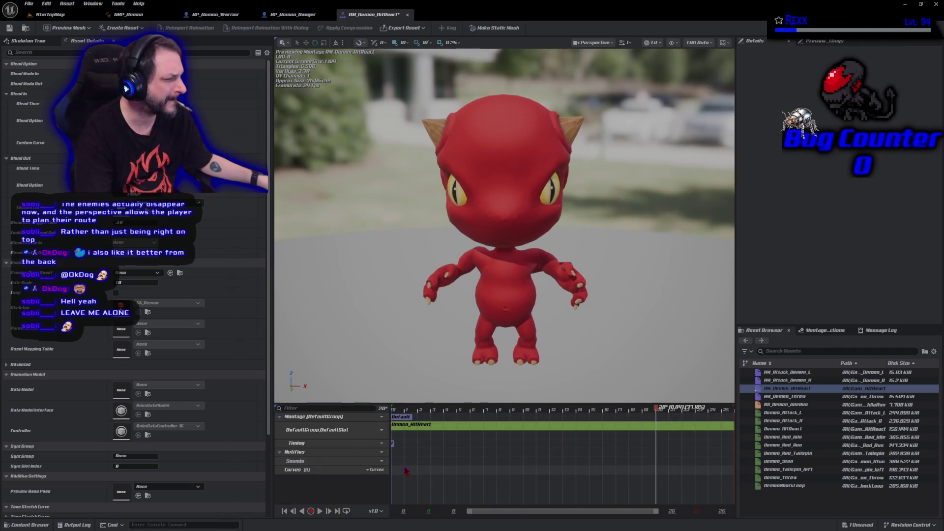
pyautogui.rightClick(433, 471)
pyautogui.moveTo(435, 478)
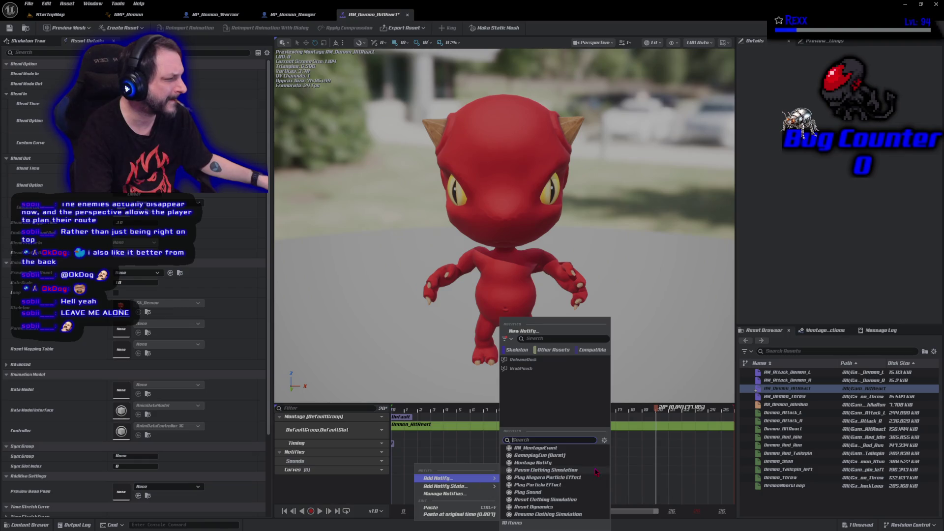
pyautogui.click(538, 494)
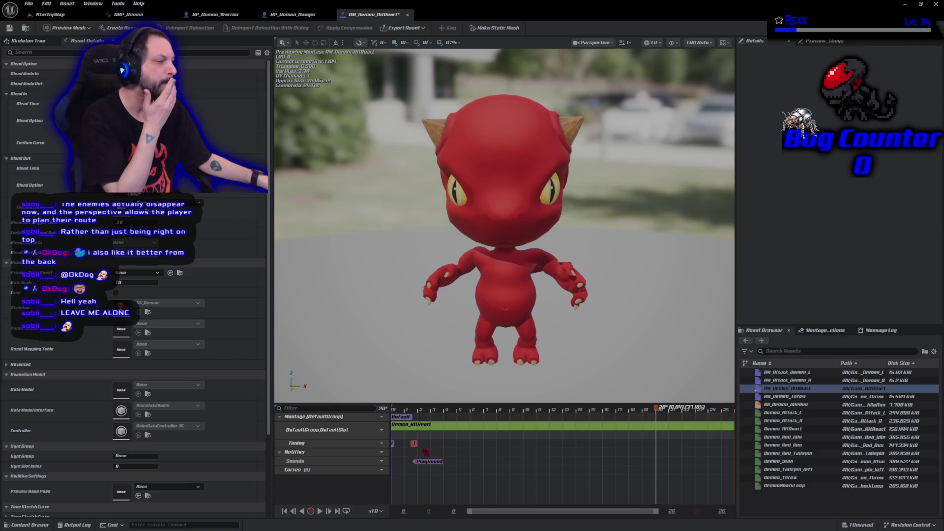
pyautogui.click(430, 462)
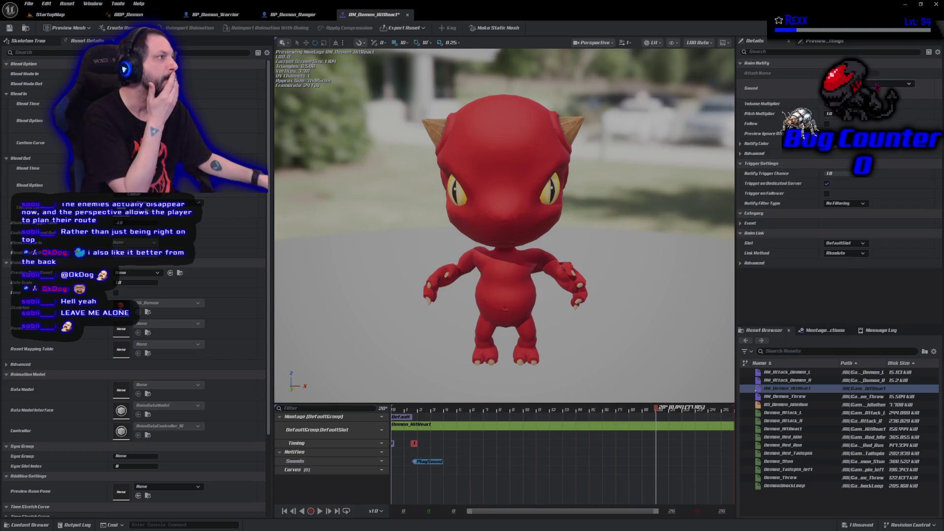
pyautogui.click(877, 88)
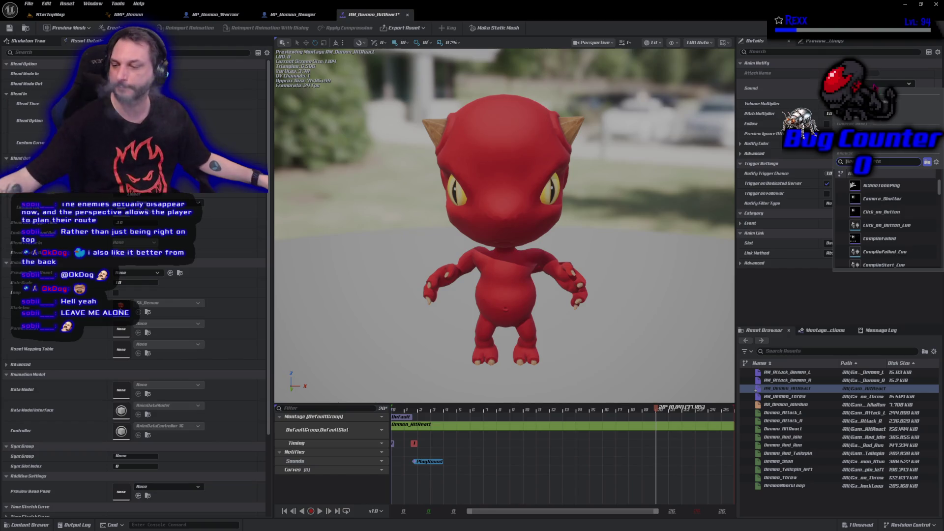
pyautogui.press('Escape')
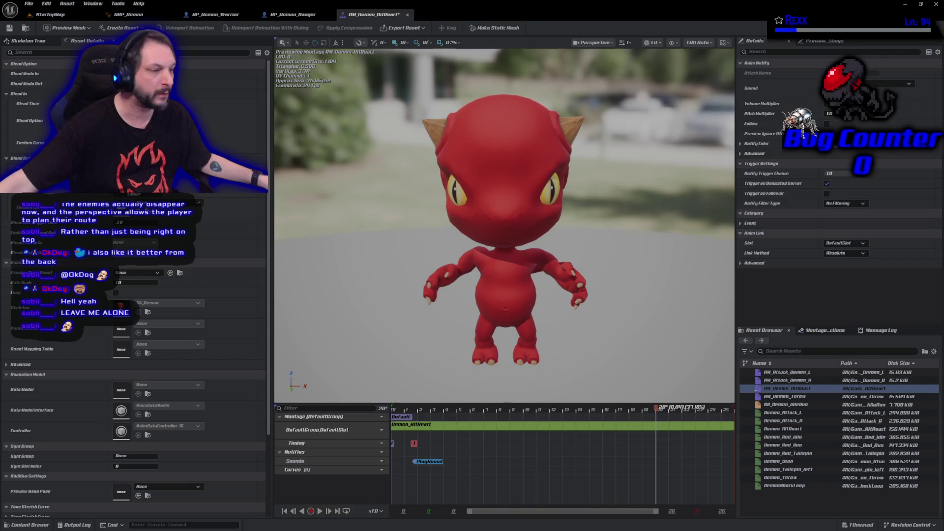
# Browse the Content Drawer to the Sounds > Enemies > Demon > Hurt folder
pyautogui.click(27, 525)
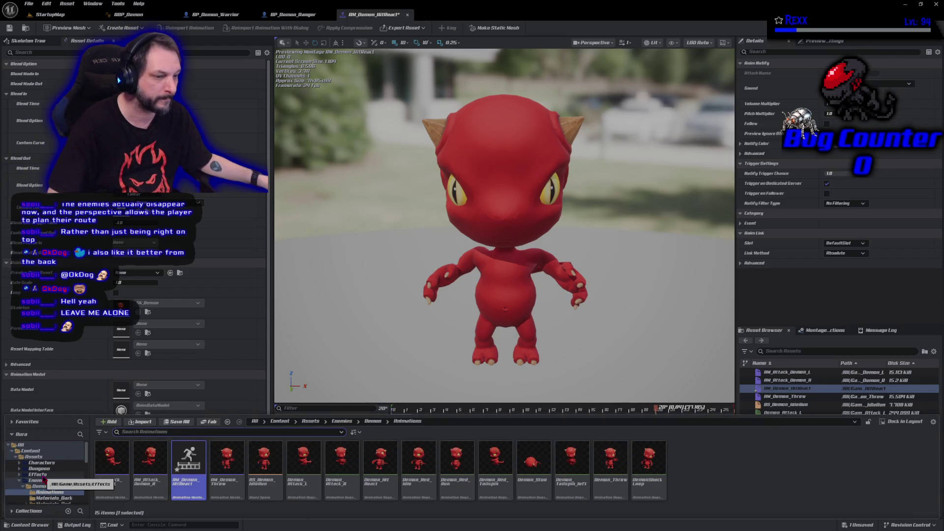
pyautogui.scroll(-5, 43, 480)
pyautogui.click(45, 498)
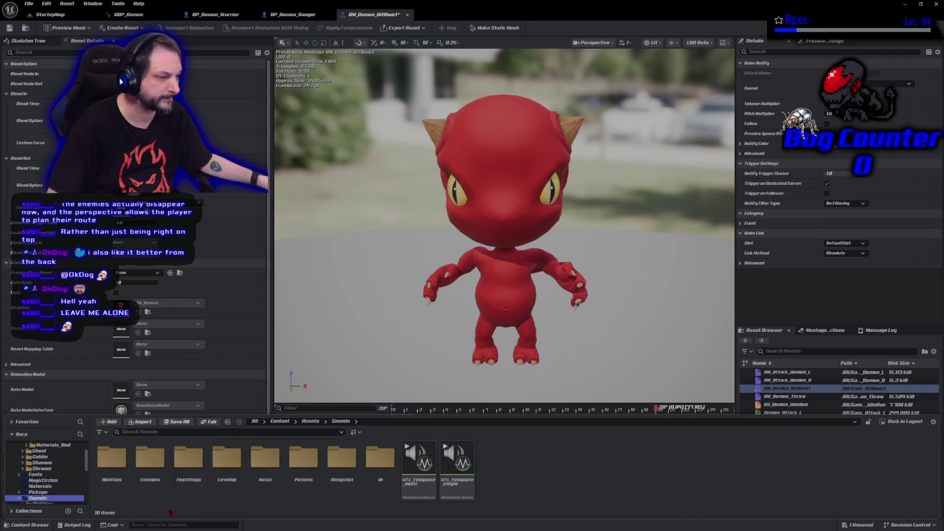
pyautogui.scroll(-3, 69, 482)
pyautogui.click(23, 462)
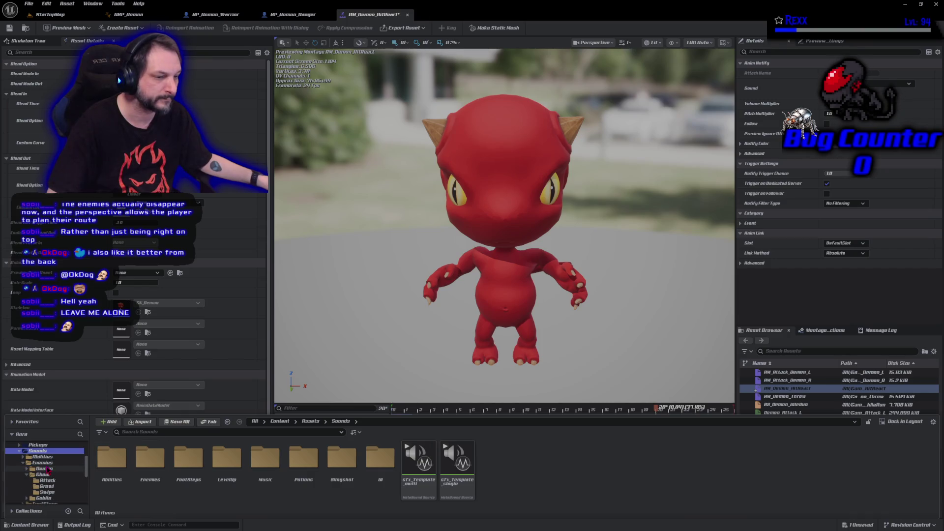
pyautogui.click(44, 468)
pyautogui.click(33, 474)
pyautogui.click(27, 474)
pyautogui.click(44, 469)
pyautogui.click(143, 474)
pyautogui.doubleClick(144, 472)
pyautogui.click(39, 451)
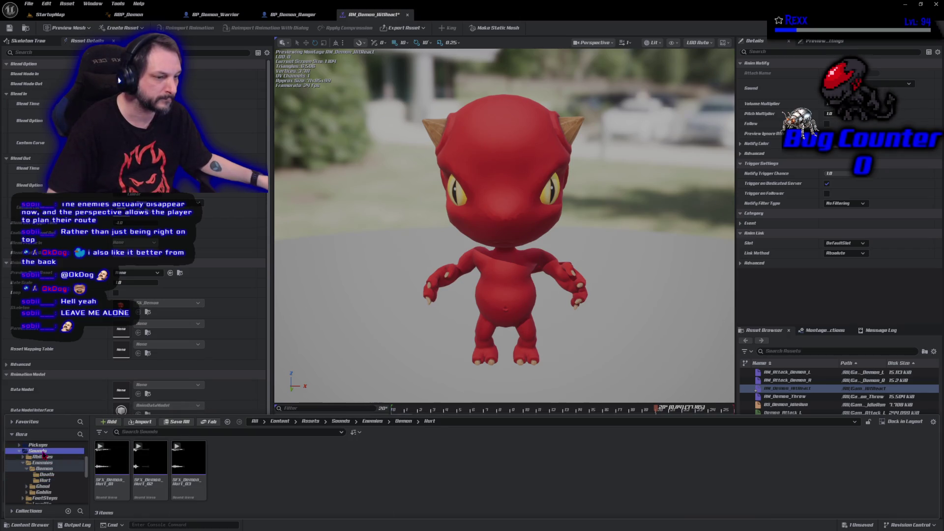
# Copy sfx_template_multi into the Hurt folder and open the copy
pyautogui.click(409, 492)
pyautogui.moveTo(409, 493); pyautogui.dragTo(52, 484)
pyautogui.click(50, 484)
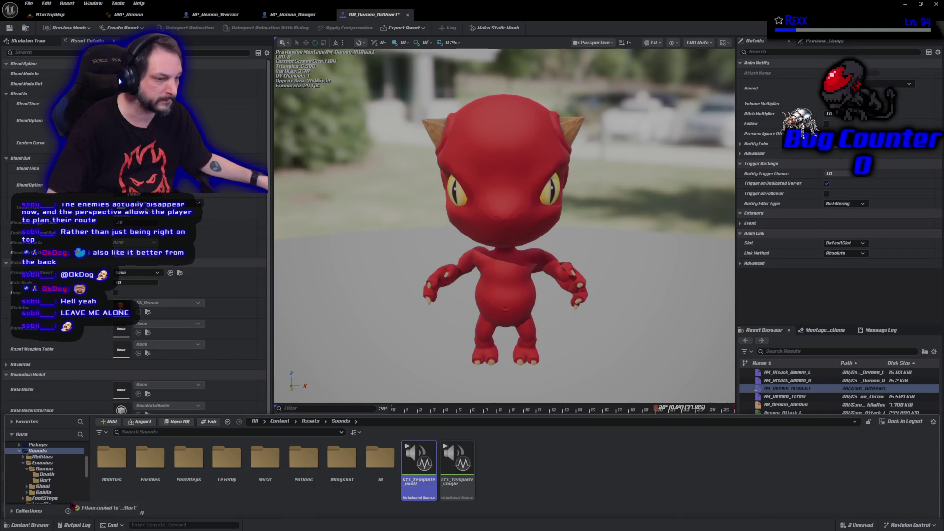
pyautogui.click(47, 481)
pyautogui.doubleClick(225, 491)
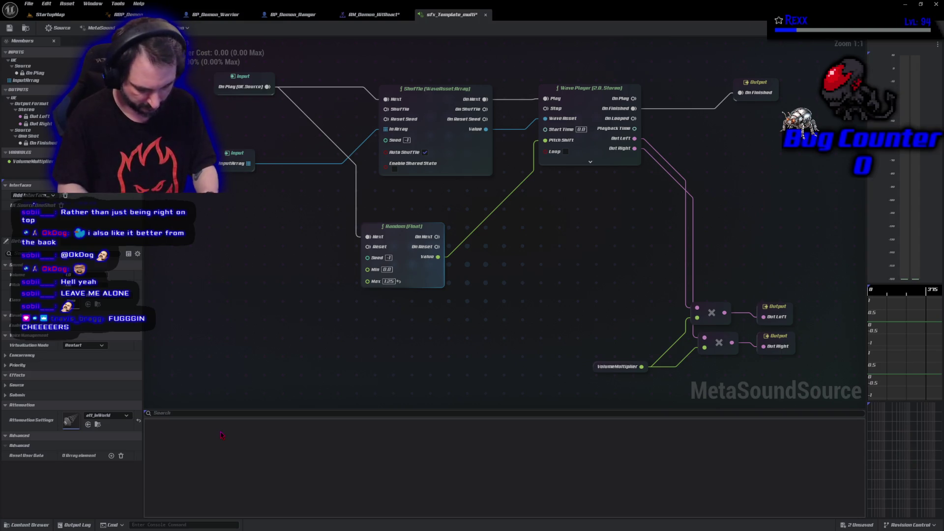
# Play the template copy's sound, then show InputArray's default value settings
pyautogui.press('space')
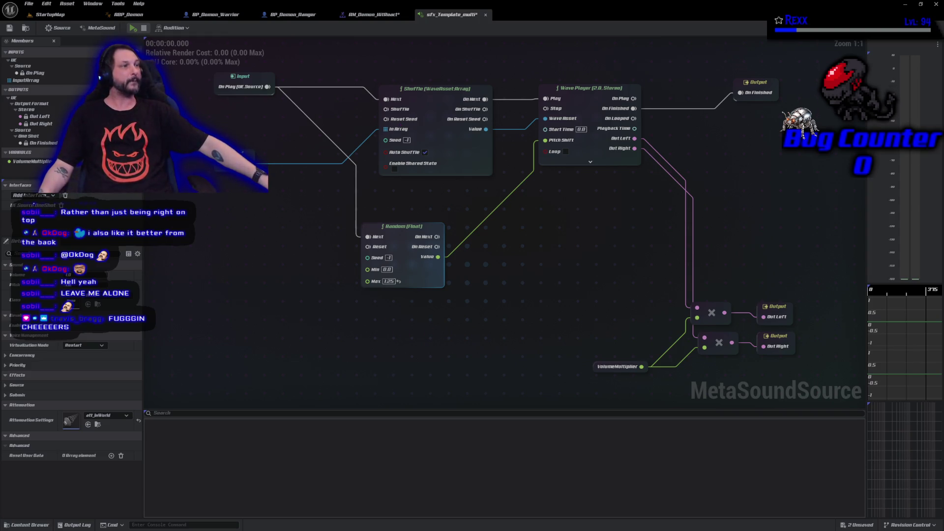
pyautogui.click(27, 80)
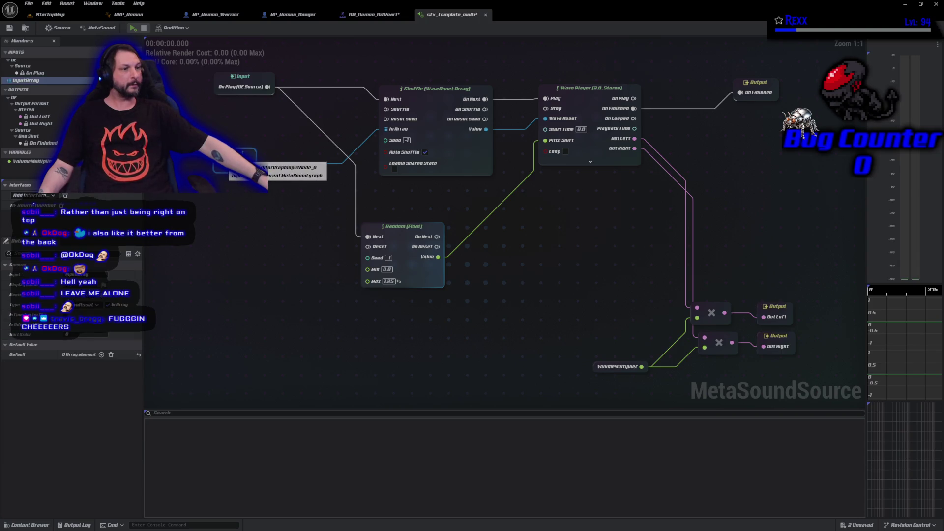
# Drag the three SFX_Demon_Hurt waves into InputArray's default and save the MetaSound
pyautogui.hotkey('ctrl', 'space')
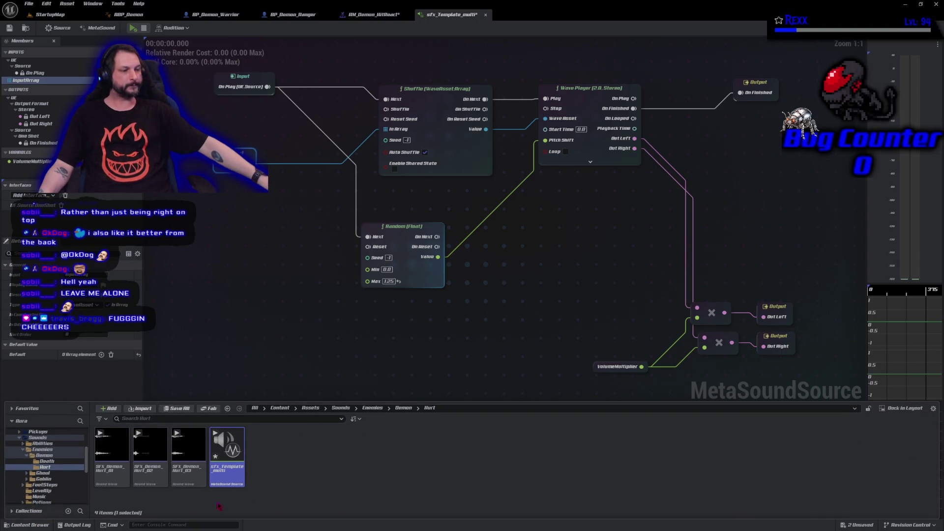
pyautogui.click(219, 507)
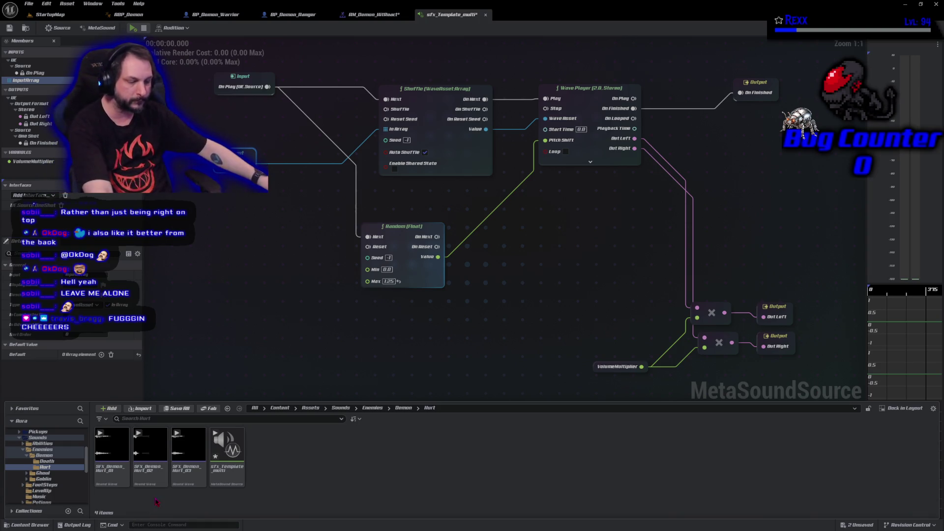
pyautogui.click(112, 458)
pyautogui.keyDown('shift'); pyautogui.click(188, 457); pyautogui.keyUp('shift')
pyautogui.moveTo(114, 472)
pyautogui.mouseDown()
pyautogui.moveTo(49, 388)
pyautogui.moveTo(78, 374)
pyautogui.moveTo(74, 355)
pyautogui.mouseUp()
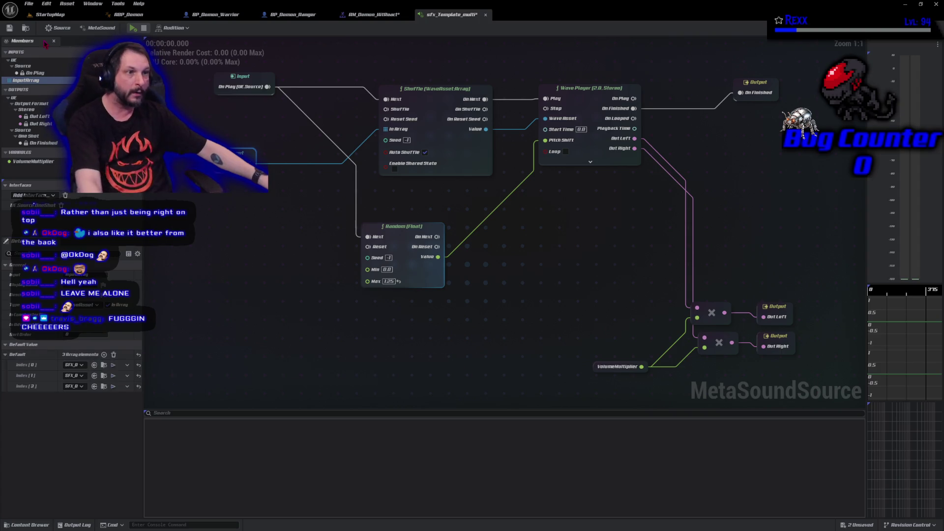
pyautogui.hotkey('ctrl', 's')
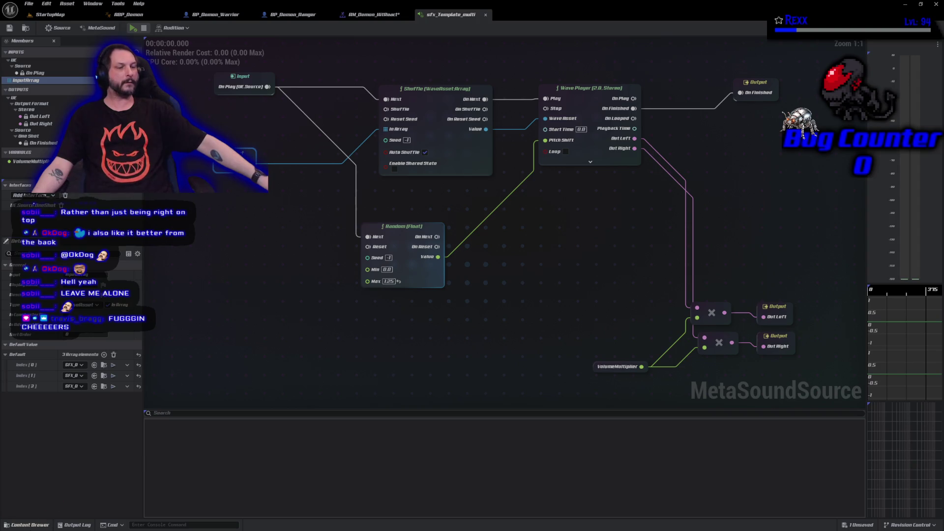
# Rename the MetaSound to SFX_DemonHurt
pyautogui.click(29, 525)
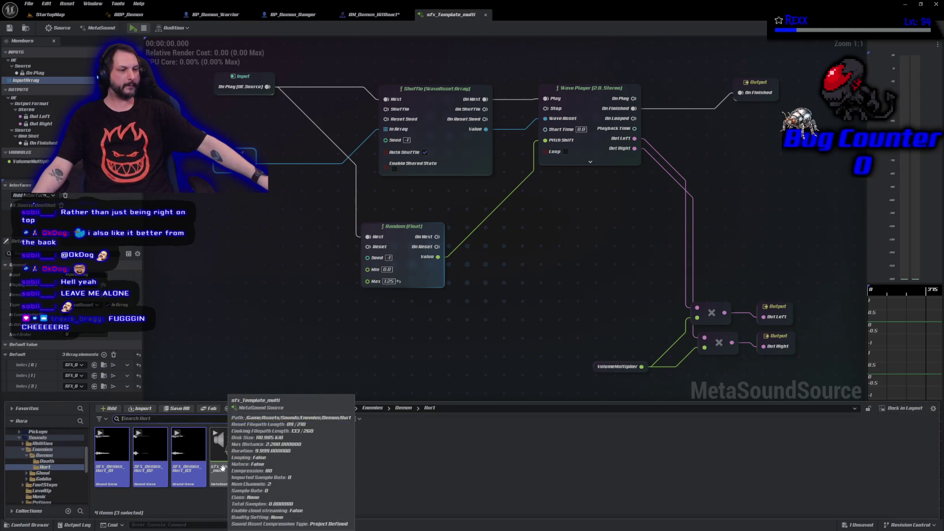
pyautogui.click(223, 468)
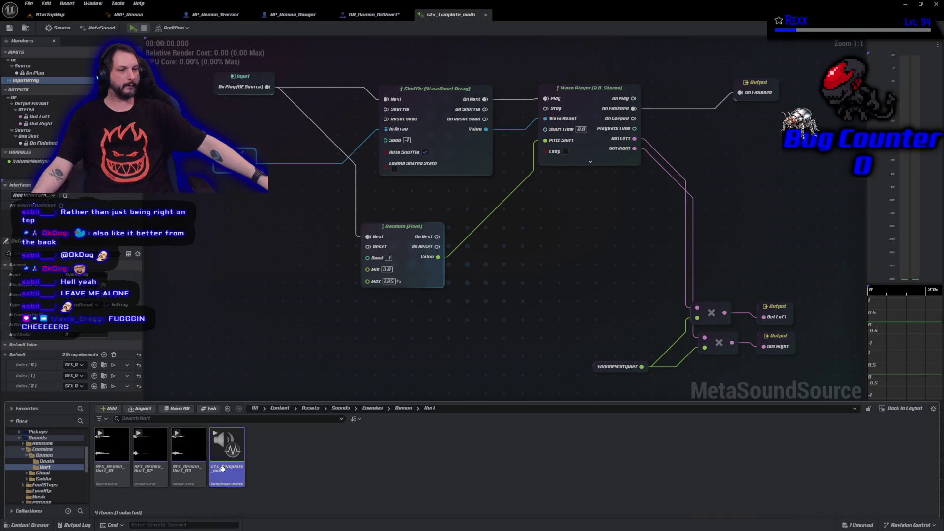
pyautogui.write('S')
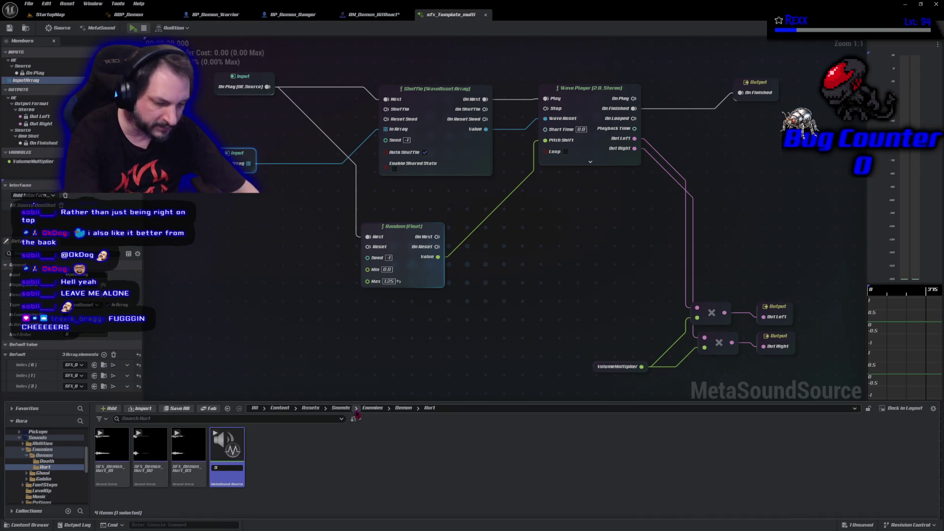
pyautogui.write('FX_DemonHurt')
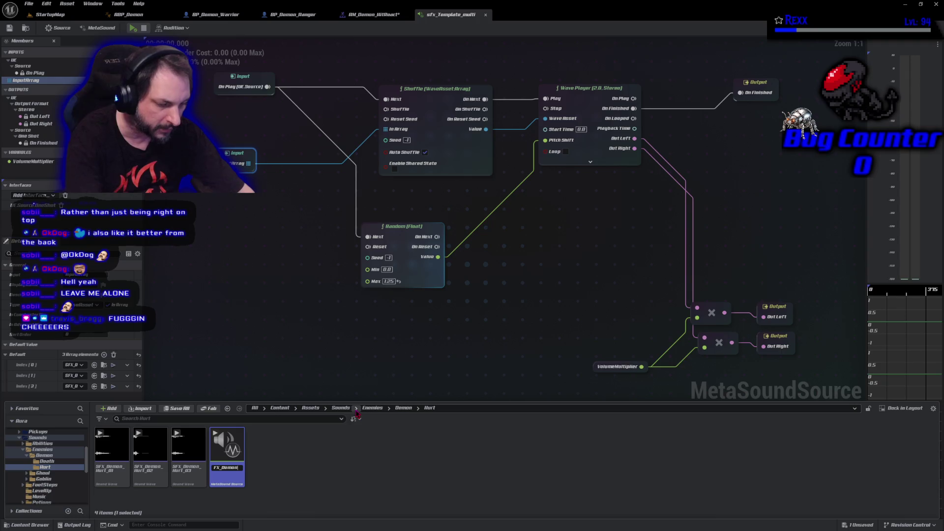
pyautogui.press('Return')
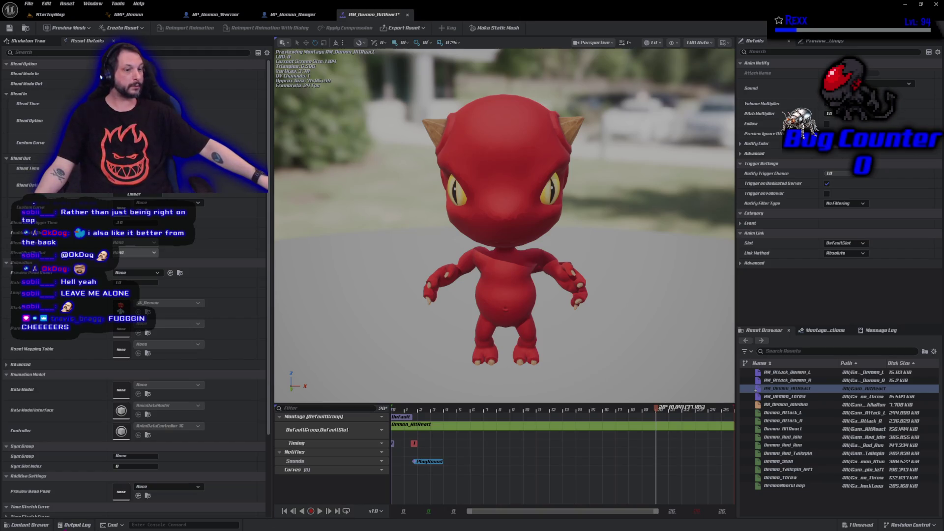
# Open SFX_DemonHurt and inspect the three hurt waves in InputArray's default
pyautogui.click(27, 525)
pyautogui.doubleClick(221, 486)
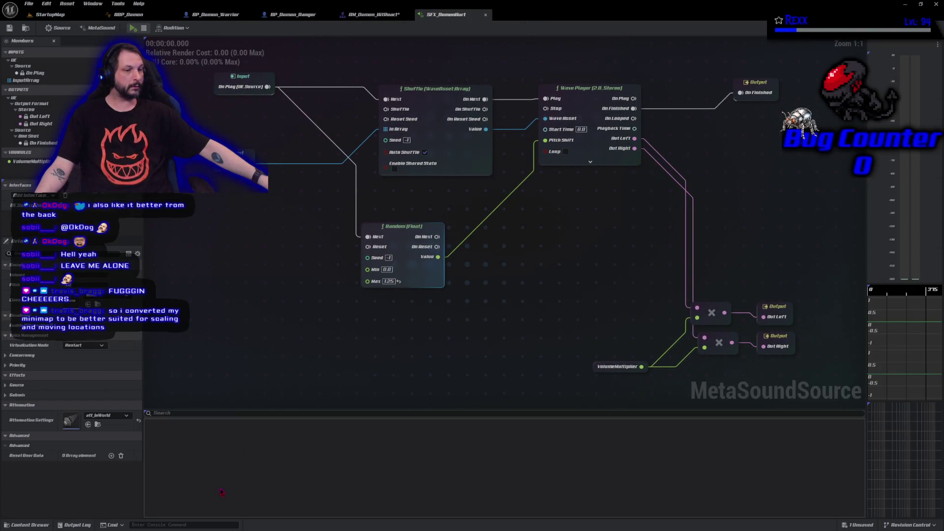
pyautogui.click(231, 159)
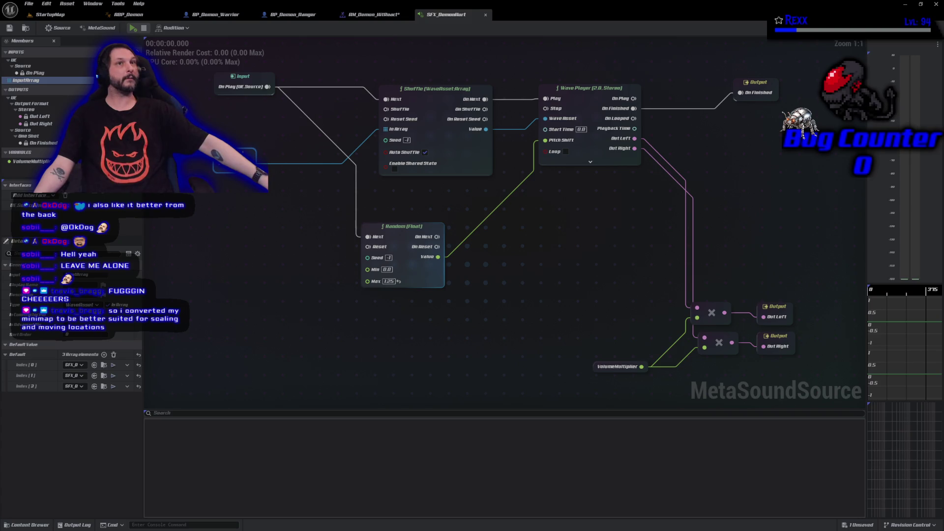
# Set VolumeMultiplier's default value to 0.25 and save
pyautogui.click(617, 366)
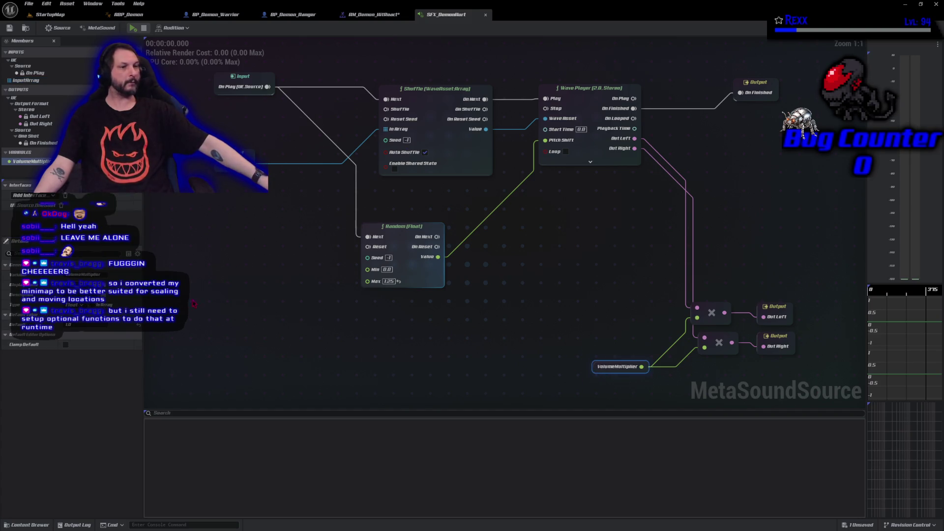
pyautogui.write('0.25')
pyautogui.press('Return')
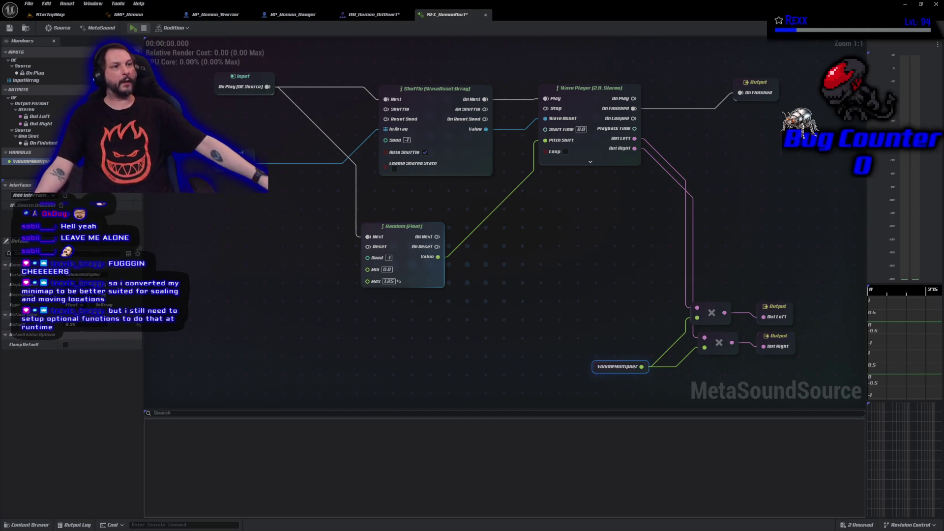
pyautogui.click(9, 28)
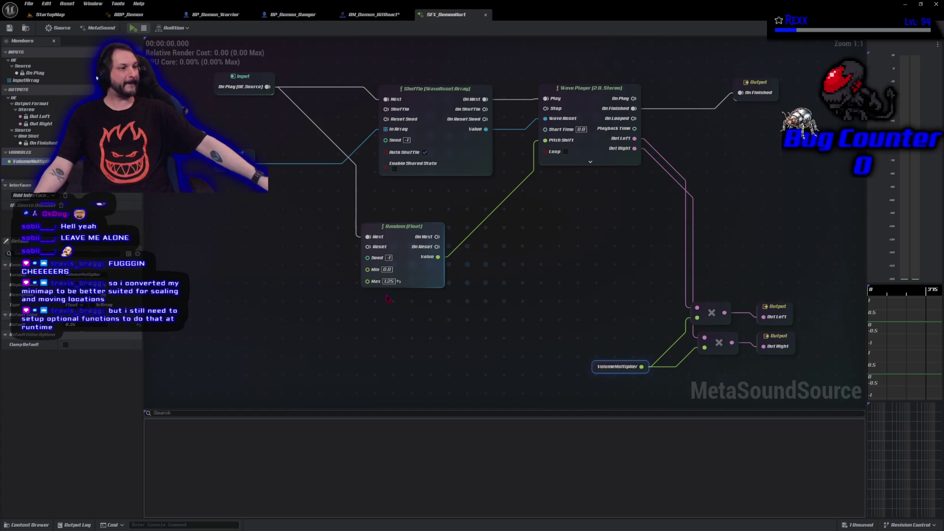
# Set the Random (Float) pitch range to Min 3 and Max 4, then save
pyautogui.write('3')
pyautogui.press('Tab')
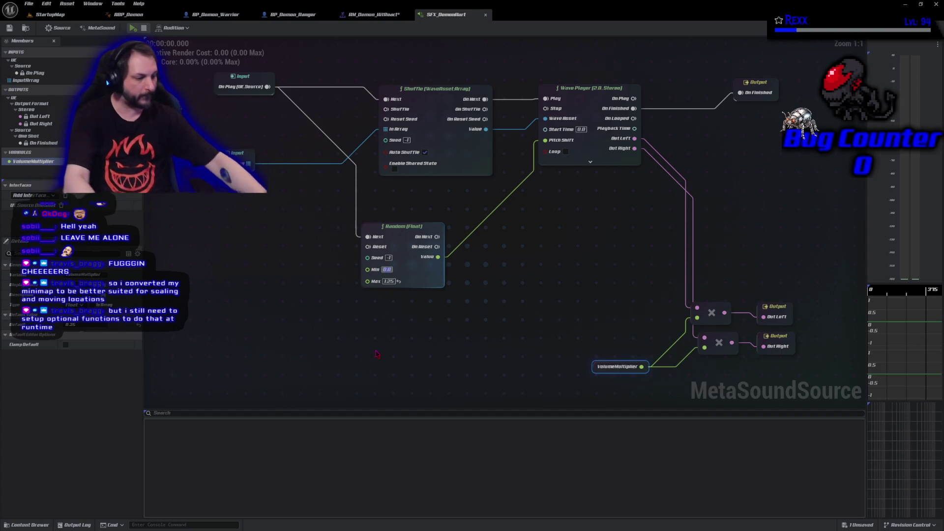
pyautogui.write('4')
pyautogui.press('Return')
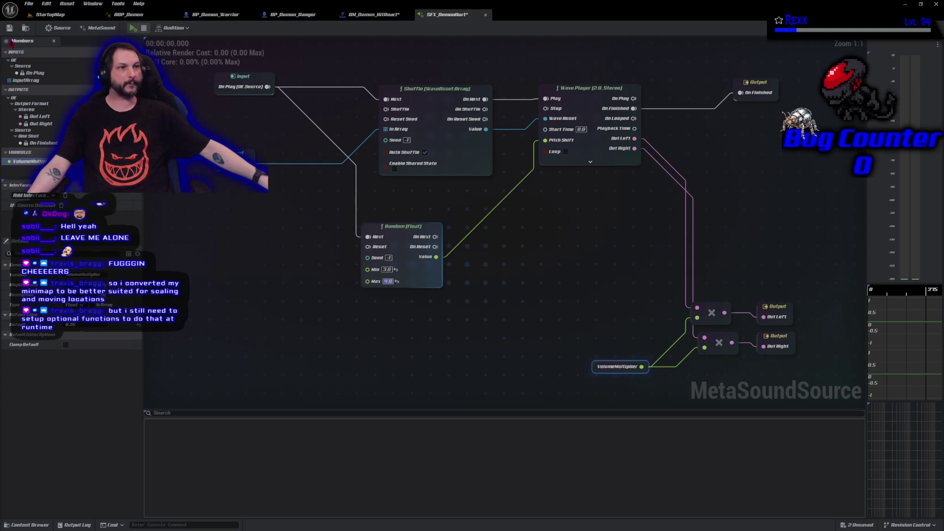
pyautogui.click(10, 28)
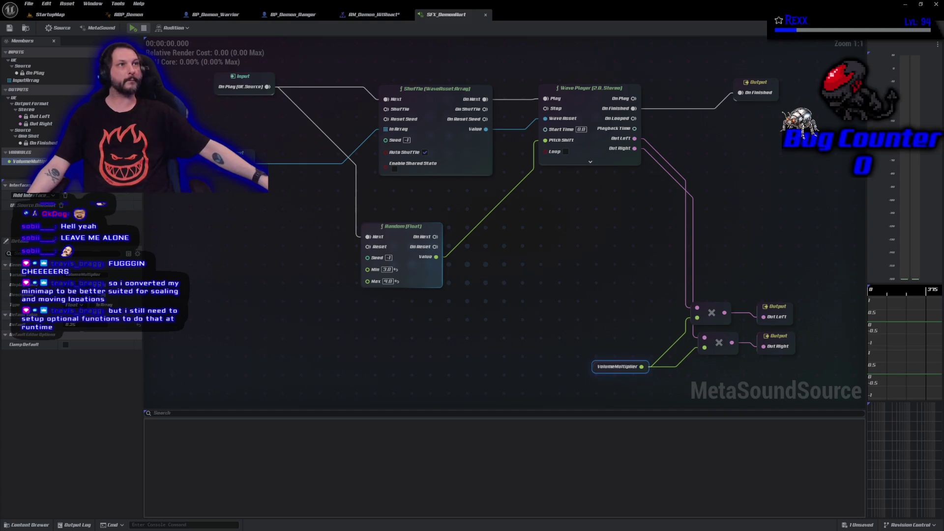